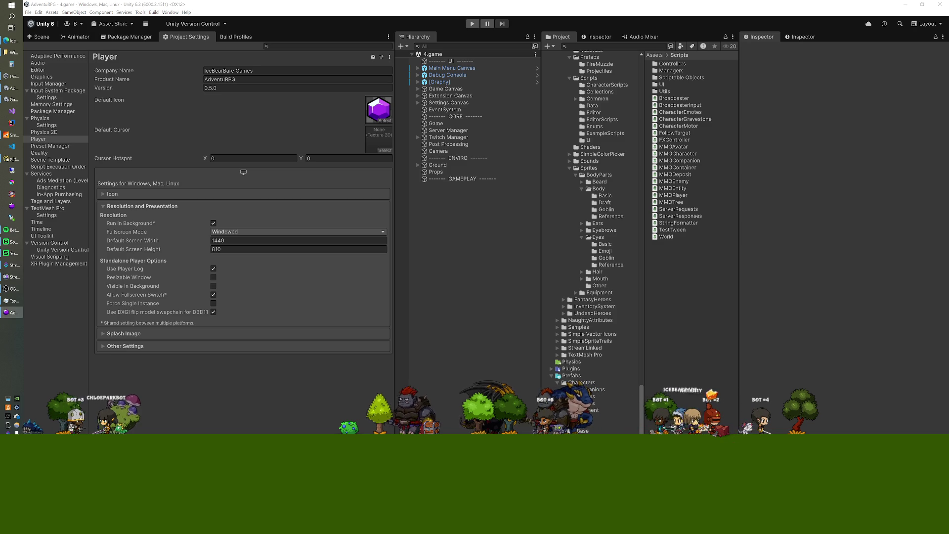
Step: Drag the 'AdventuRPG.exe is not responding' warning to the middle of the Unity editor
drag(618, 151, 379, 122)
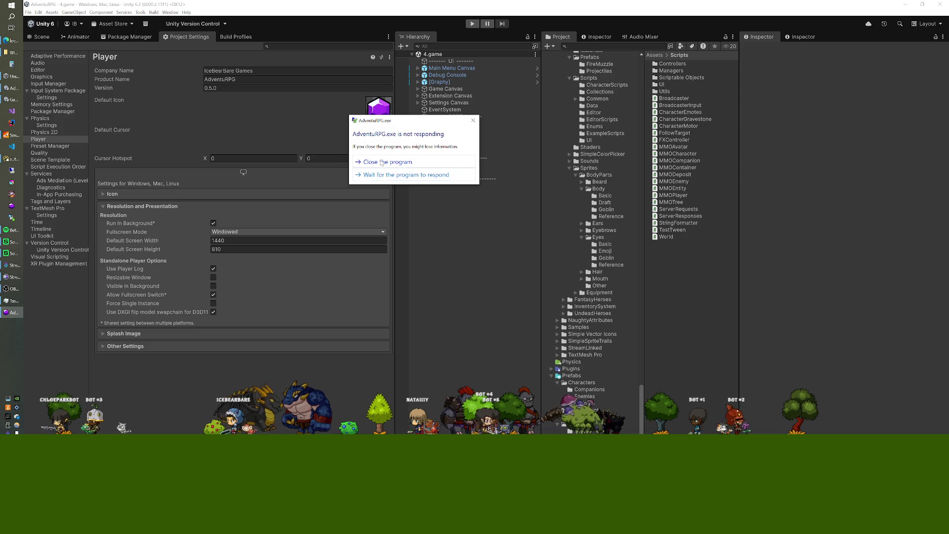
Step: Choose 'Close the program' to shut down the frozen AdventuRPG.exe game
click(381, 163)
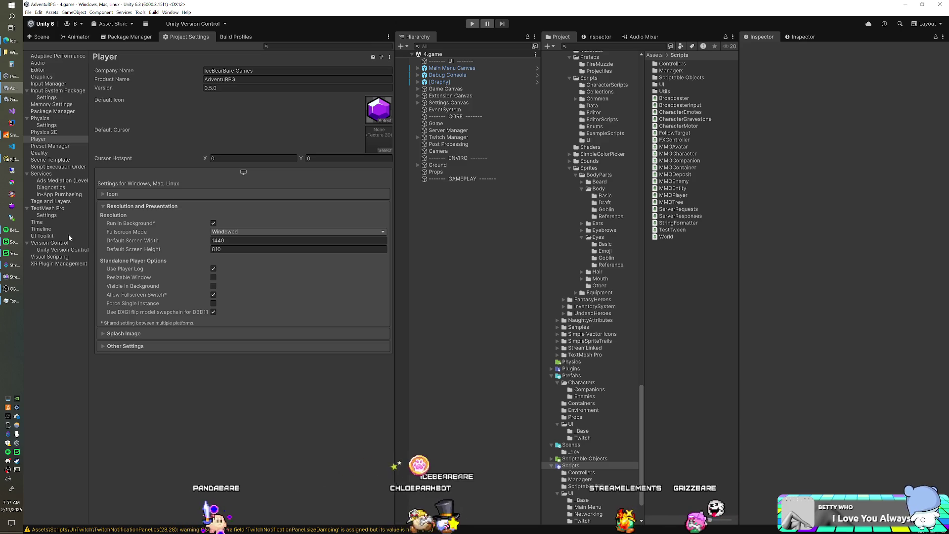
click(11, 75)
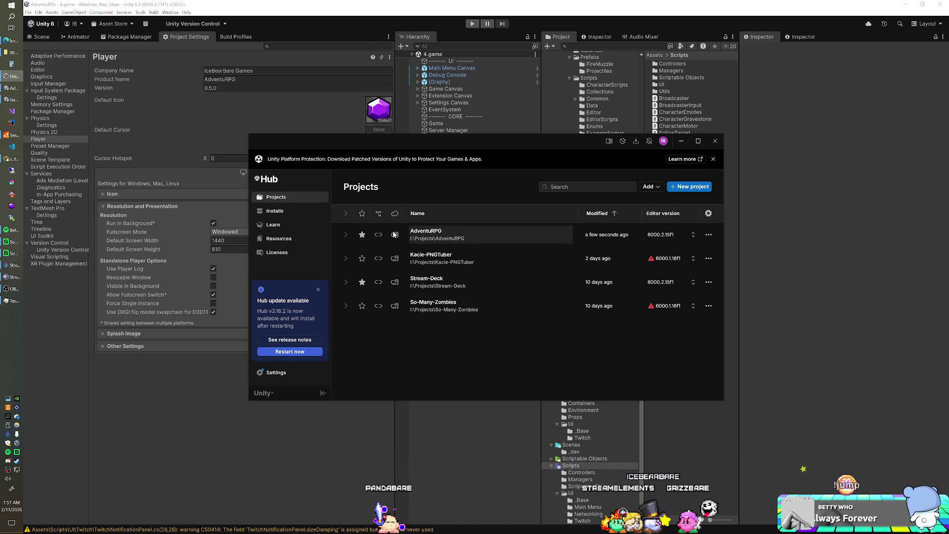
click(298, 215)
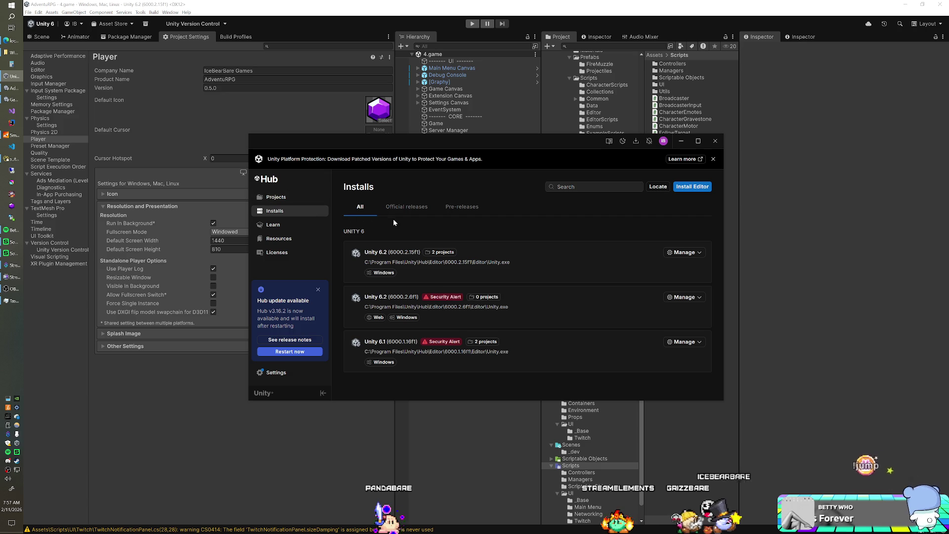
click(681, 190)
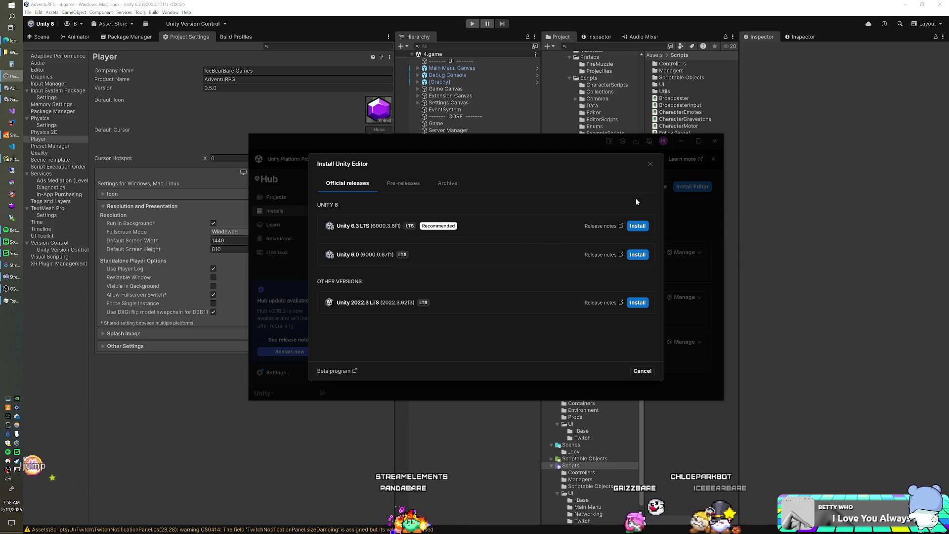
click(650, 165)
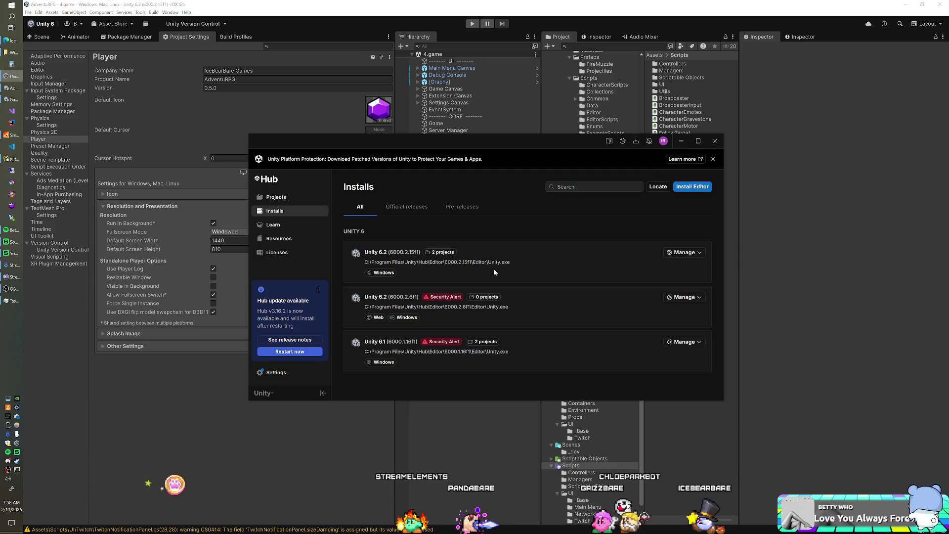
click(277, 197)
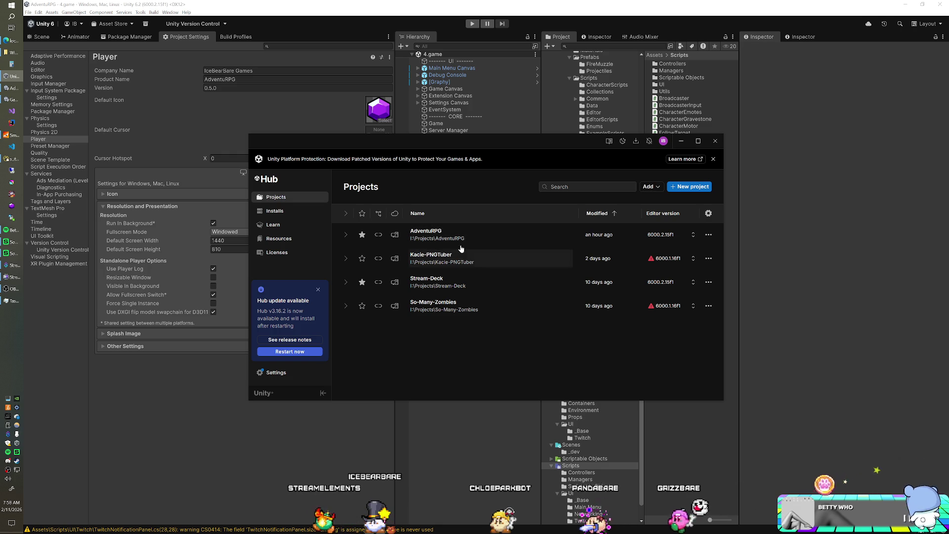
click(409, 15)
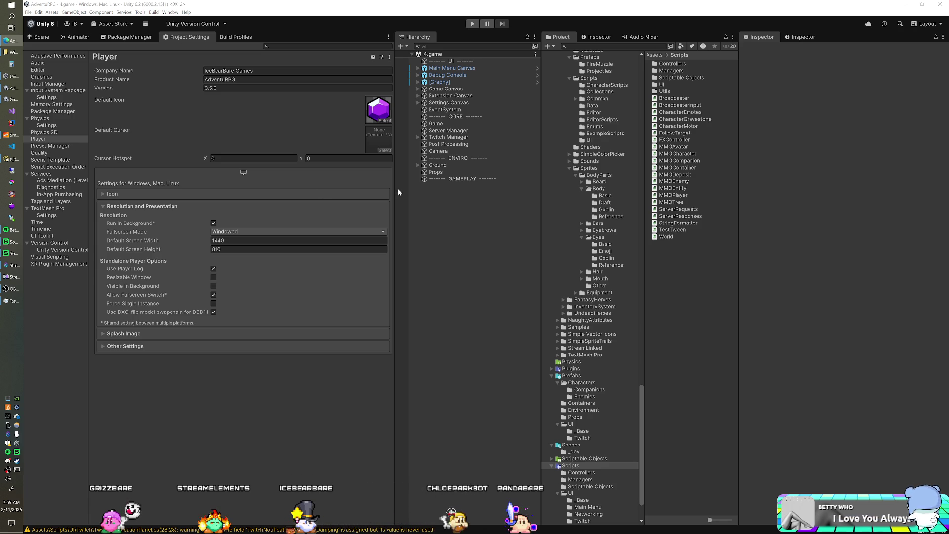
click(213, 286)
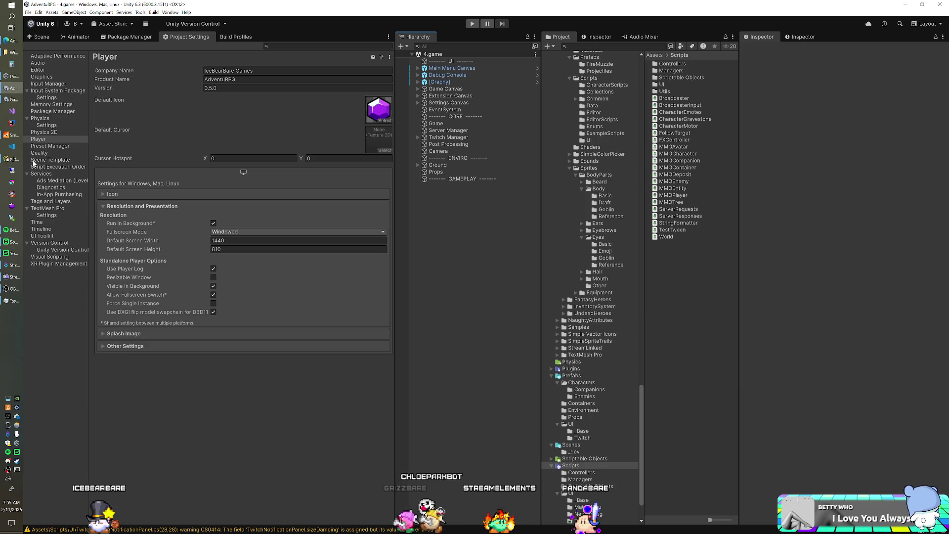
Step: Collapse the Project folders, show the Assets folder contents, and open changelog.txt in Visual Studio
scroll(608, 125, up, 3)
scroll(608, 124, up, 10)
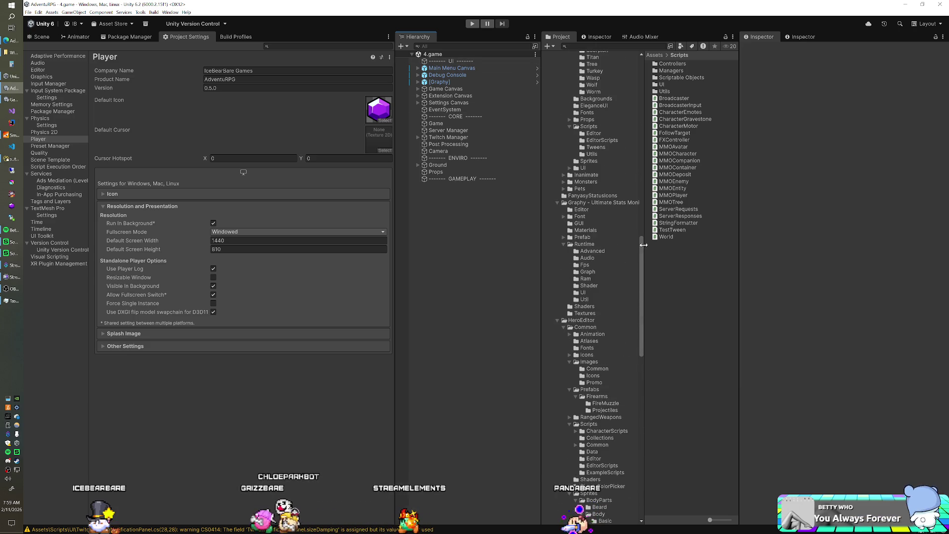
scroll(556, 97, up, 12)
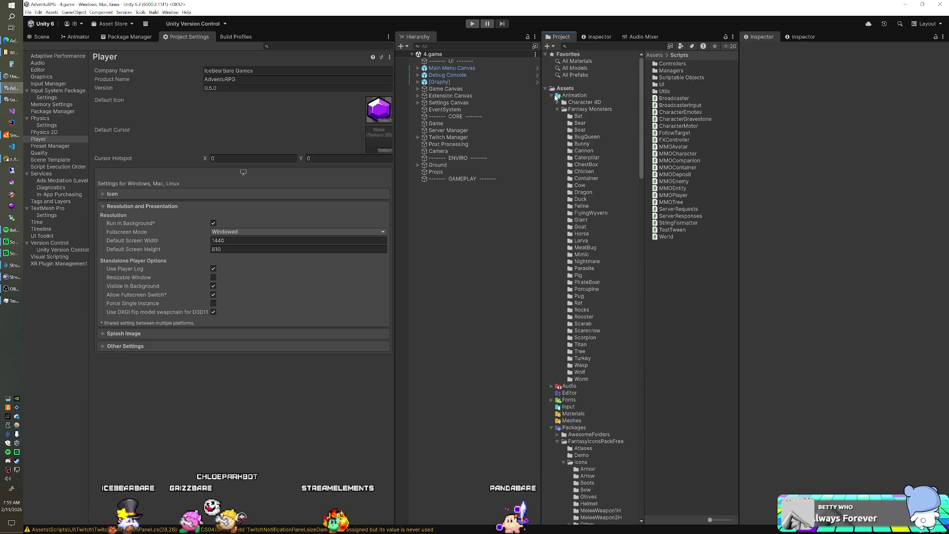
alt+click(556, 96)
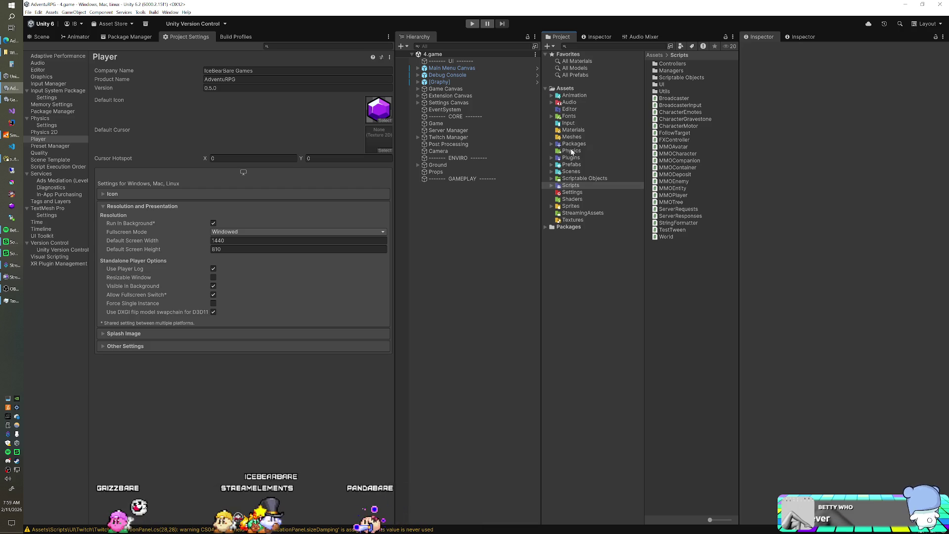
click(565, 89)
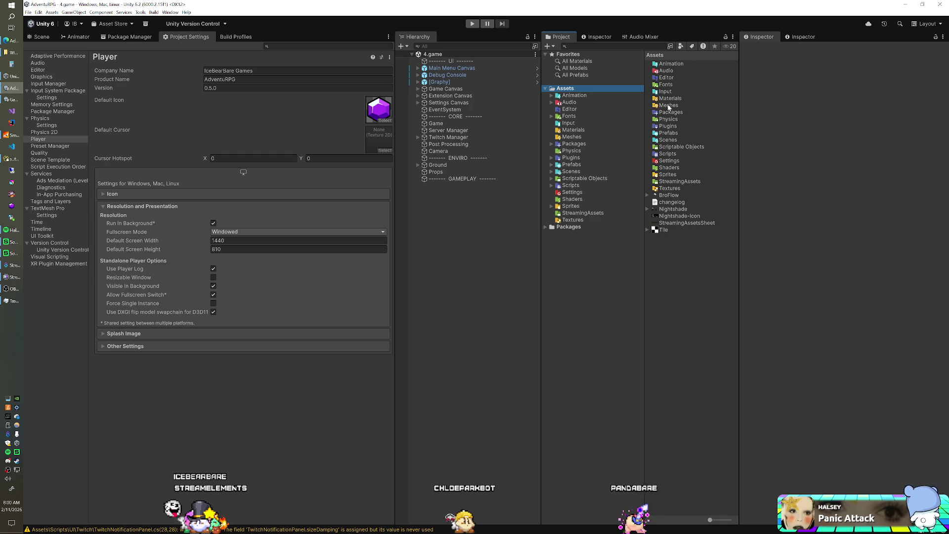
double_click(667, 202)
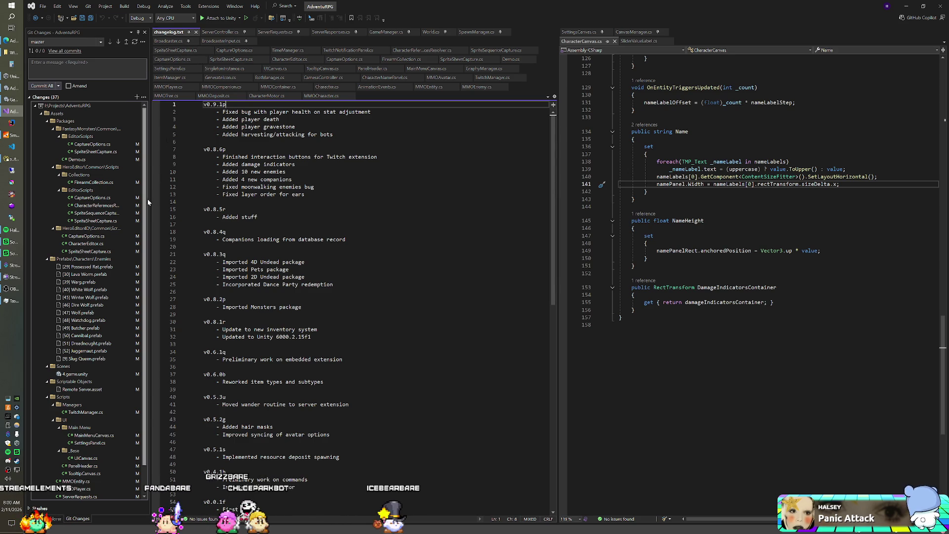
Step: Review the master branch's commit history, then close the History tab
click(52, 43)
right_click(60, 75)
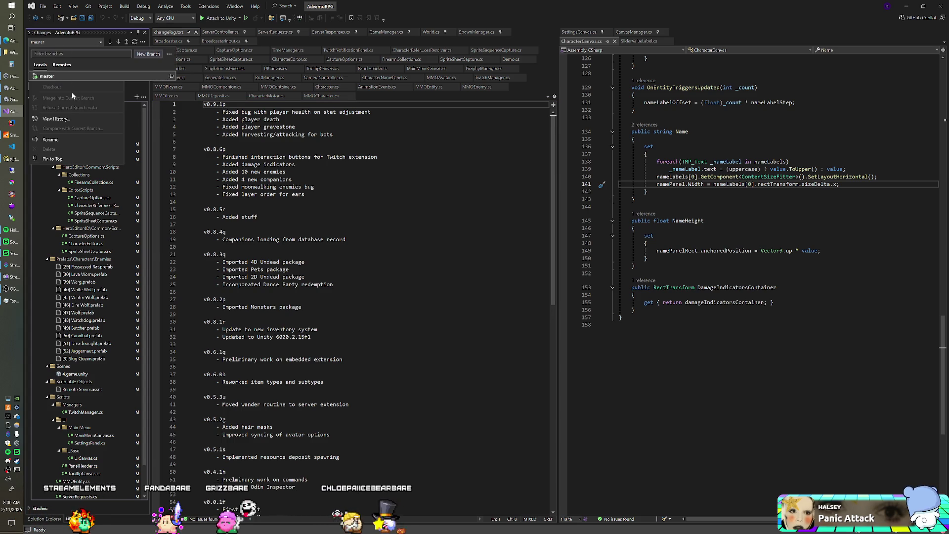
click(67, 117)
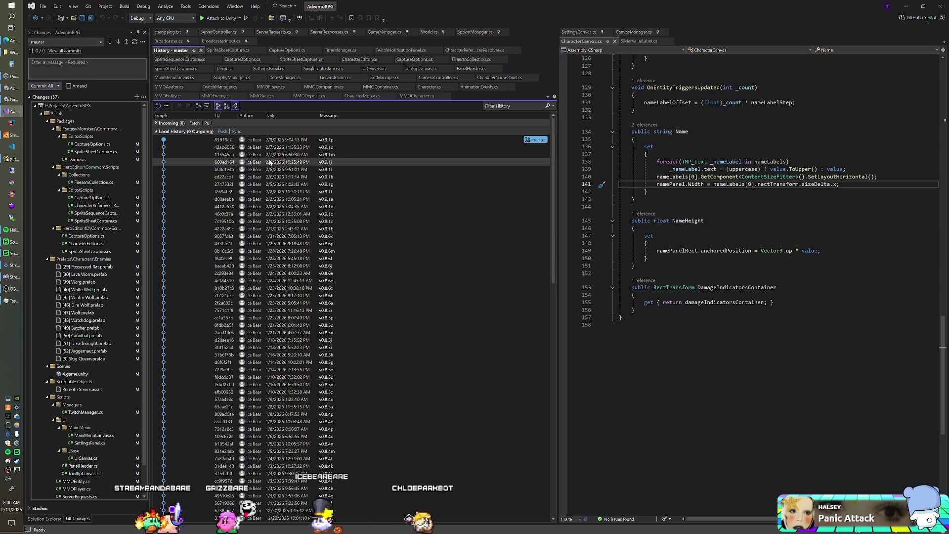
mouse_move(329, 141)
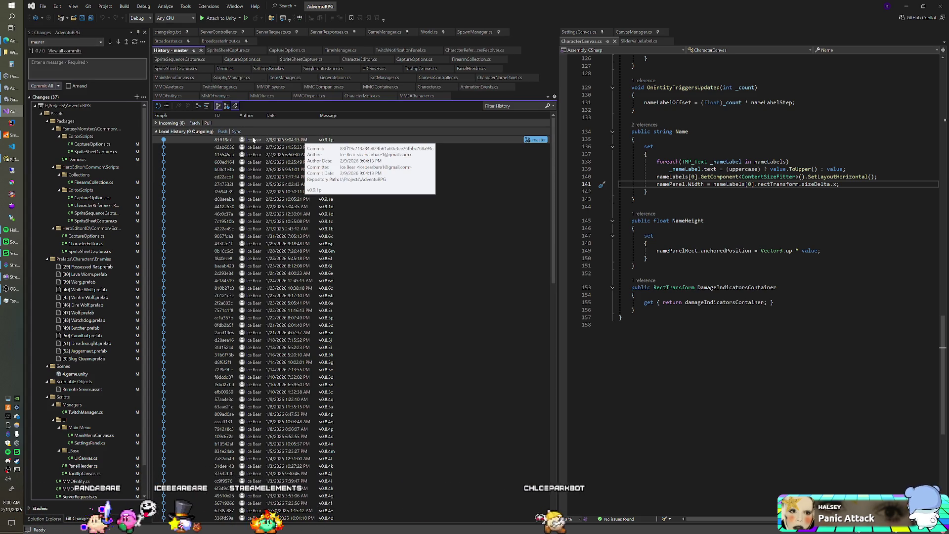
mouse_move(267, 149)
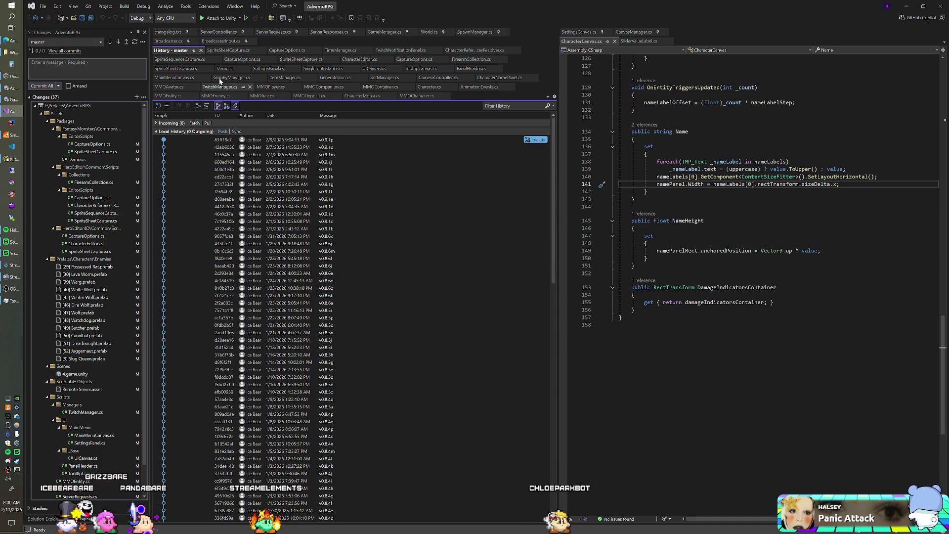
click(201, 51)
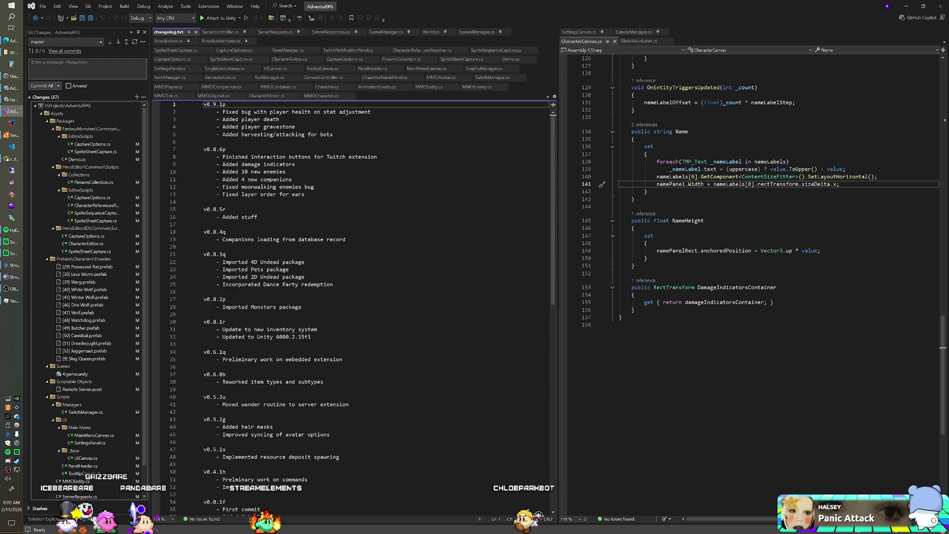
Step: Enter v0.9.2c as the commit message and select it, then return to the changelog's top
text(v0.1.2)
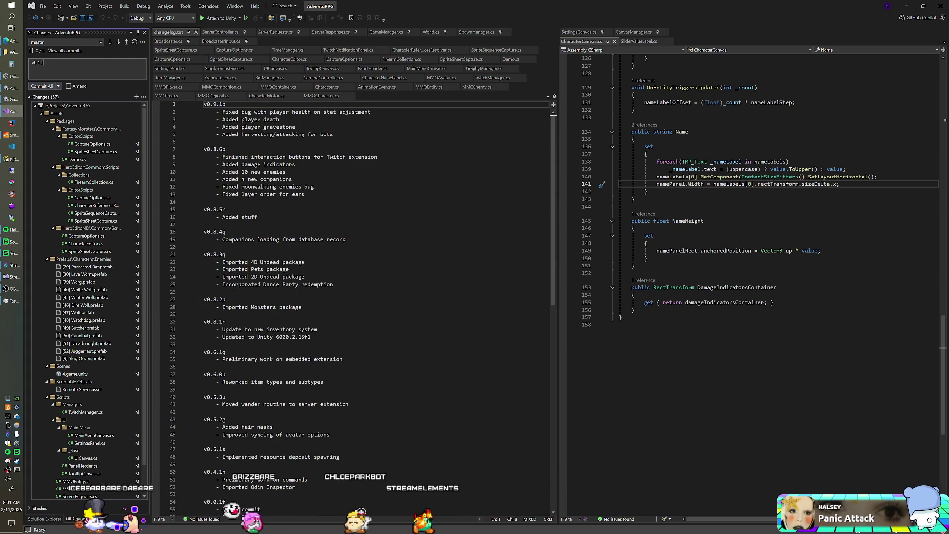
text(9.2c)
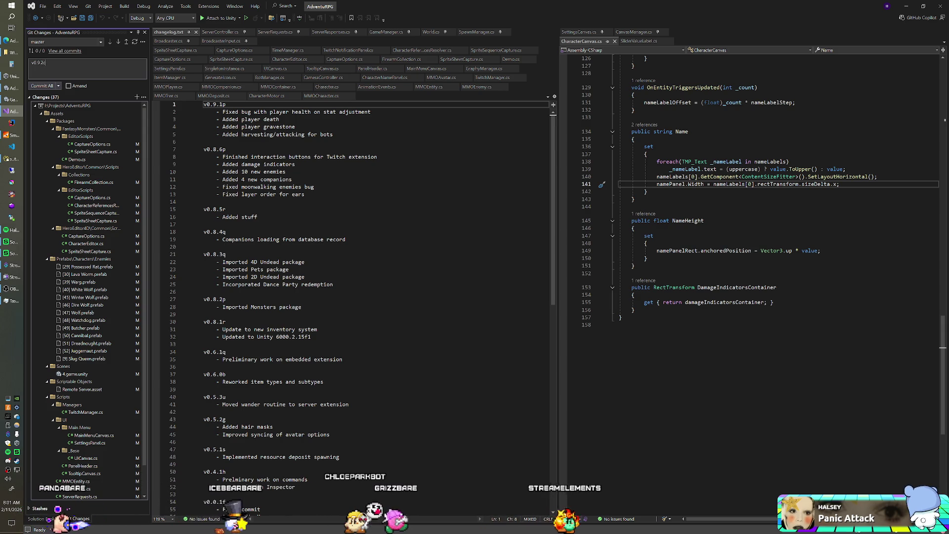
key(ctrl+a)
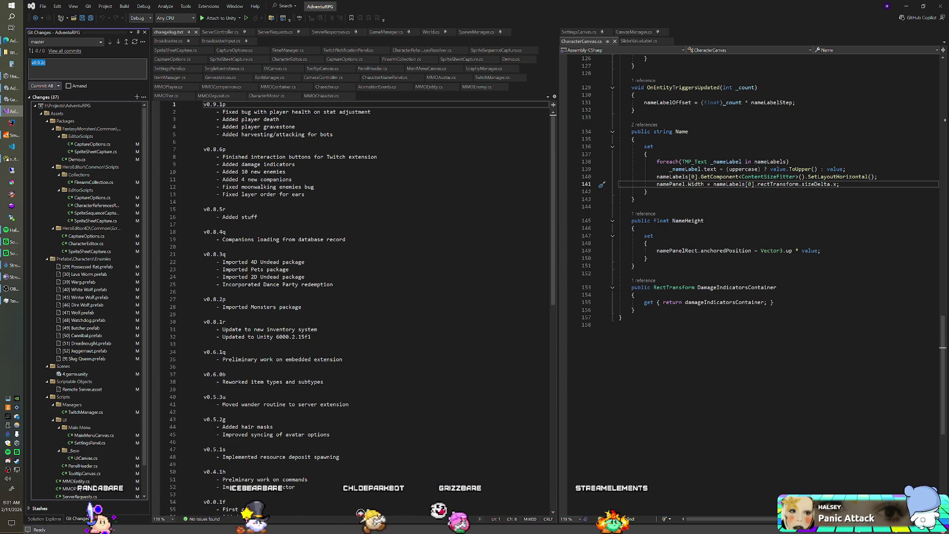
click(203, 104)
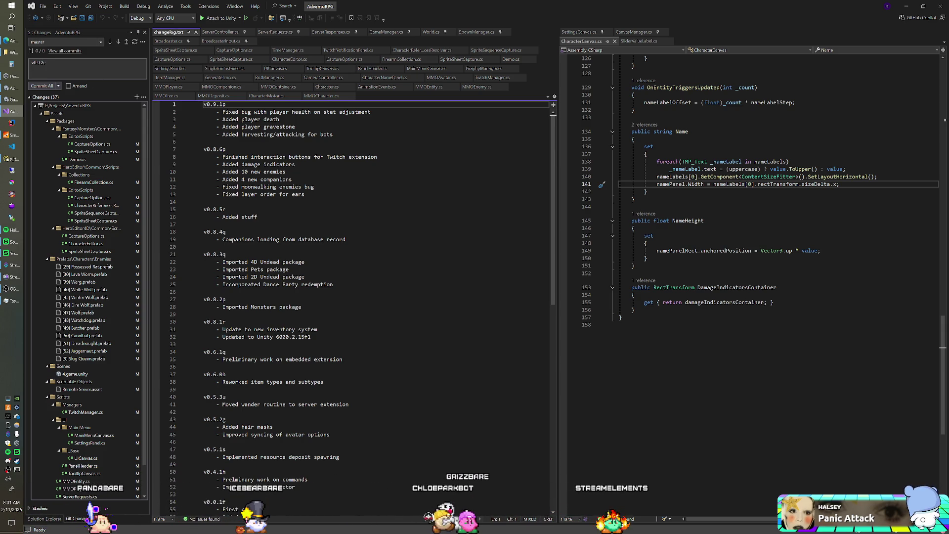
Step: Start a v0.9.2c section atop the changelog with 'Code cleanup' and 'Fixed animator issues with monsters' bullets
key(Return)
key(Return)
key(Up)
key(Up)
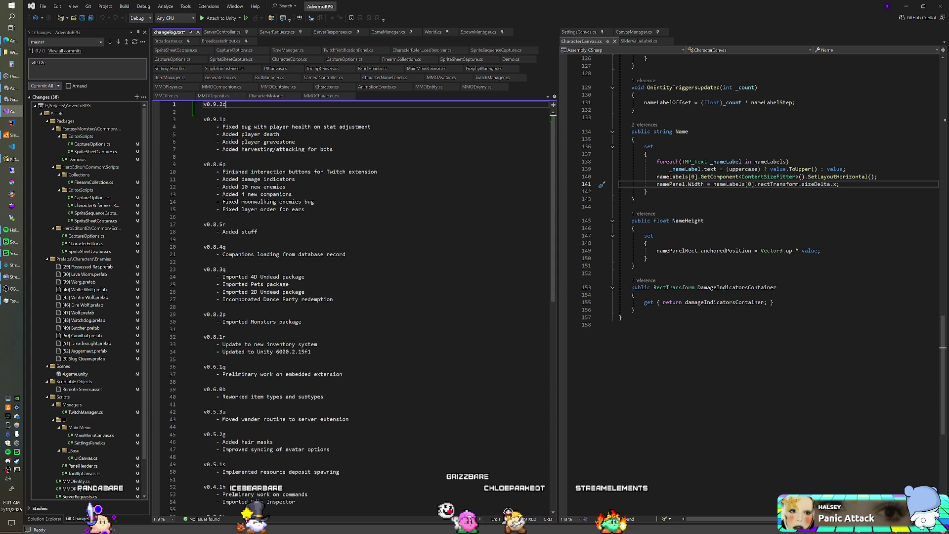
key(Return)
key(Tab)
text(- )
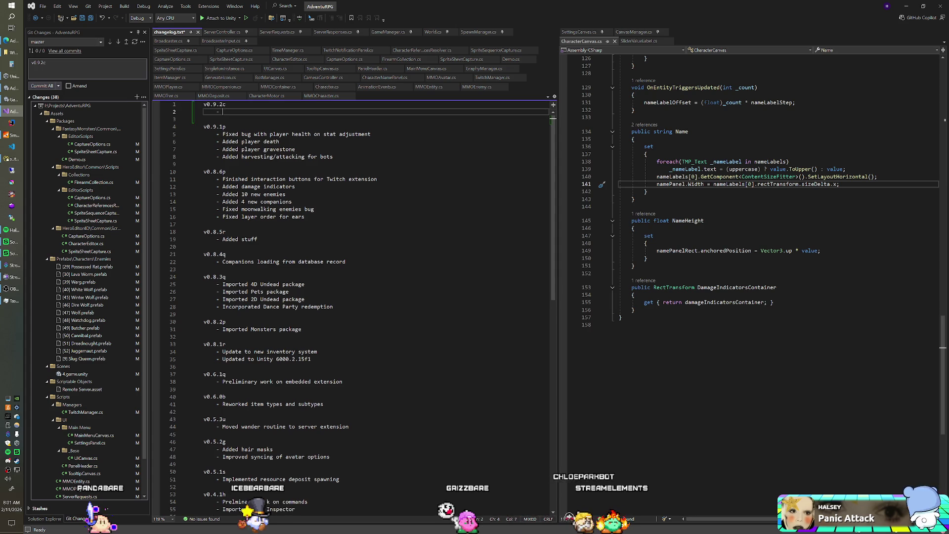
text(C)
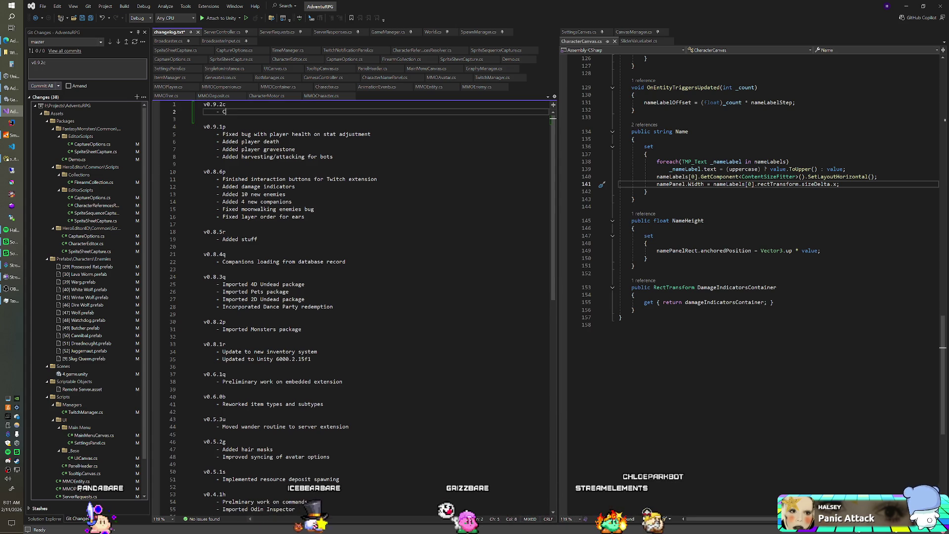
text(ode cleanup)
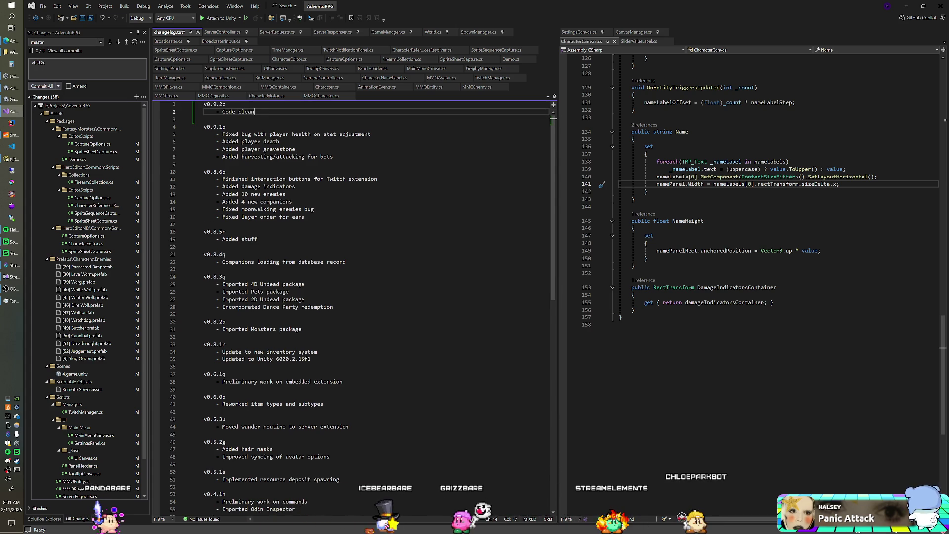
key(Return)
text(- )
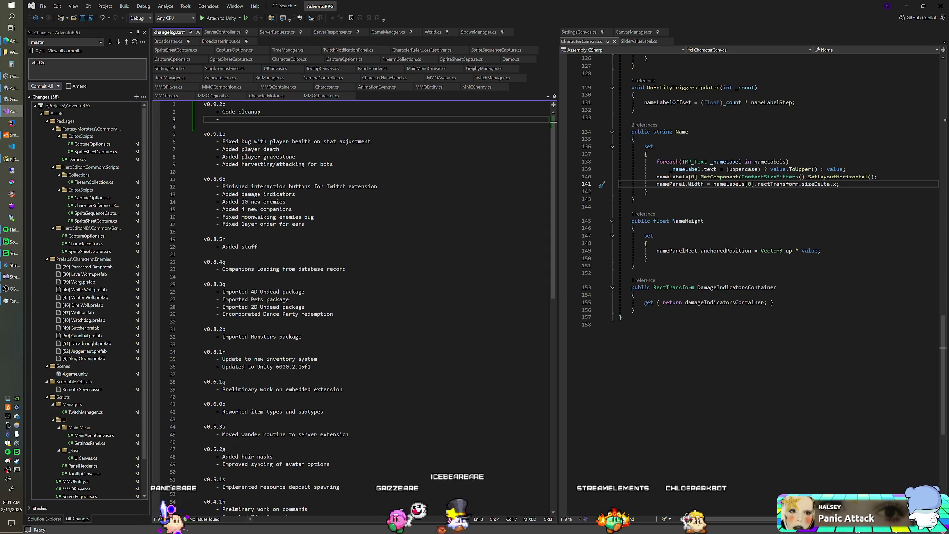
text(Fixe)
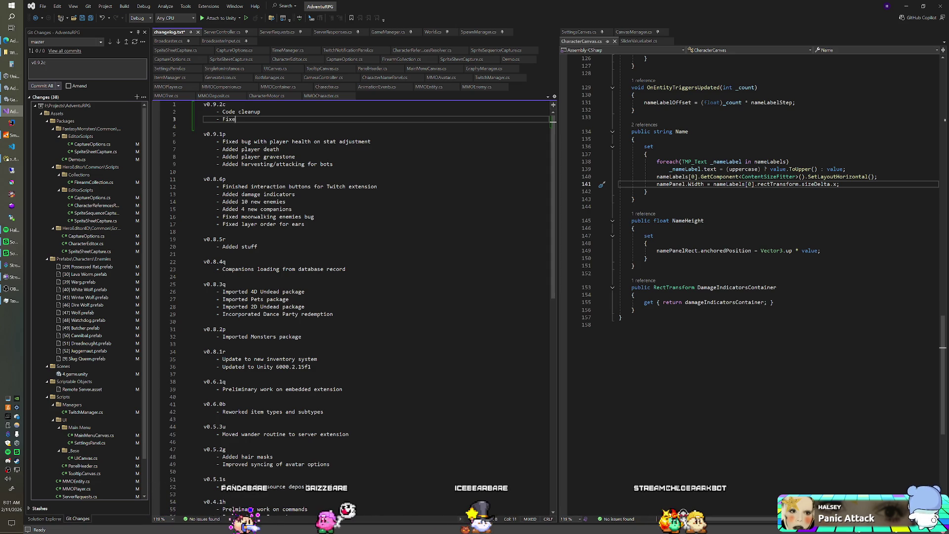
text(d animator issues with monsters)
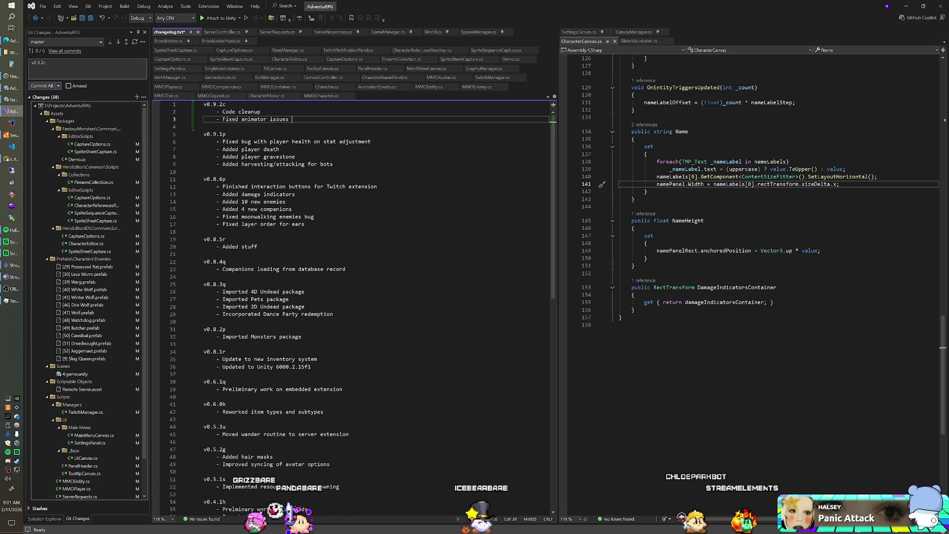
key(Return)
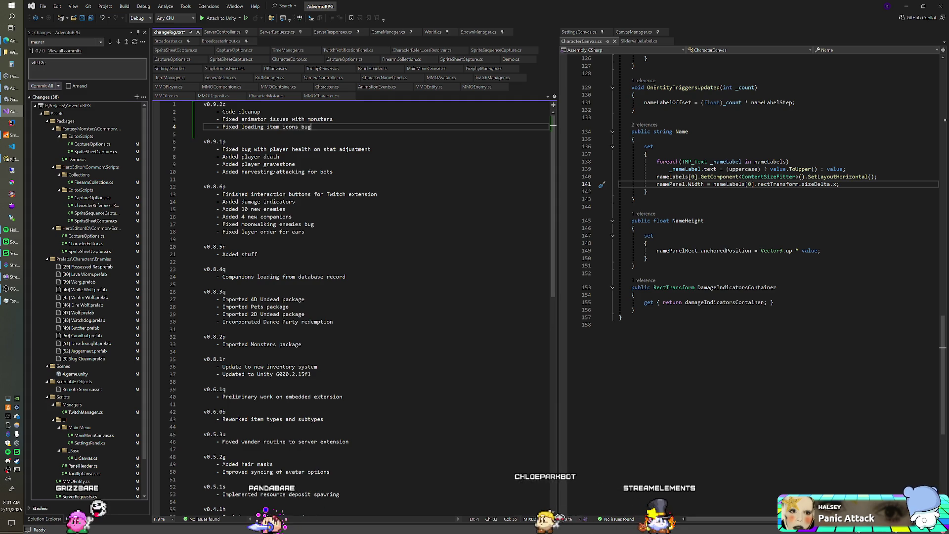
Step: Add the 'Fixed loading item icons bug' bullet and save changelog.txt
text(icons bug)
key(Return)
text(-)
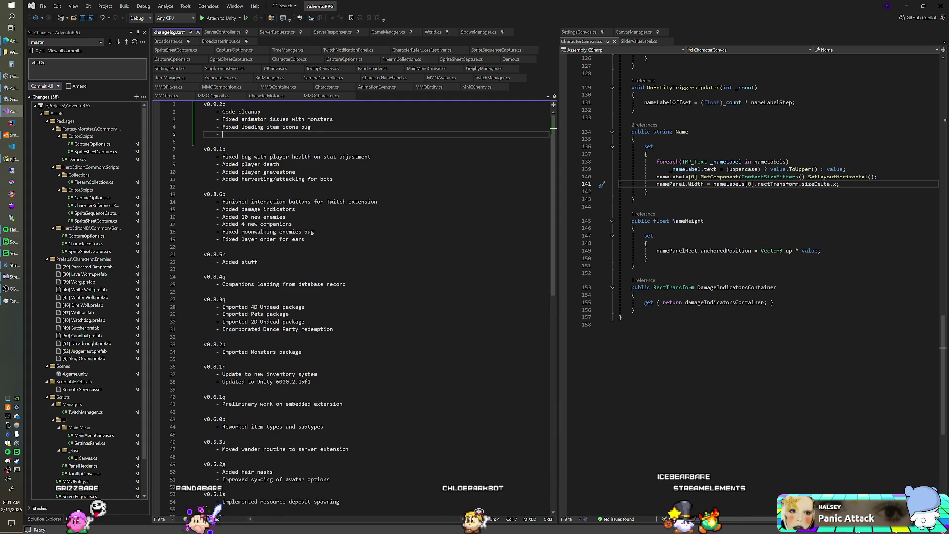
key(Up)
key(Up)
key(Up)
key(End)
key(shift+Home)
key(ctrl+s)
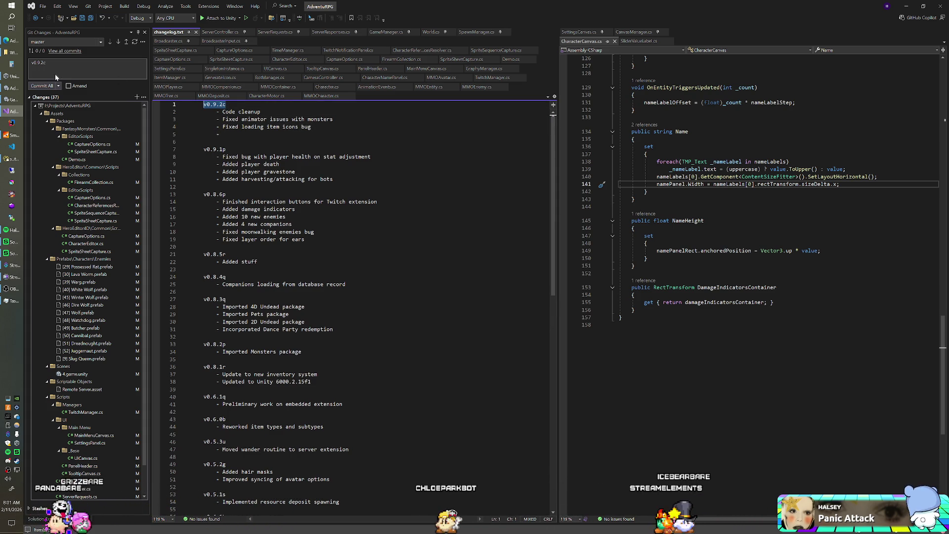
Step: Commit all AdventuRPG changes locally with the message v0.9.2c
click(223, 134)
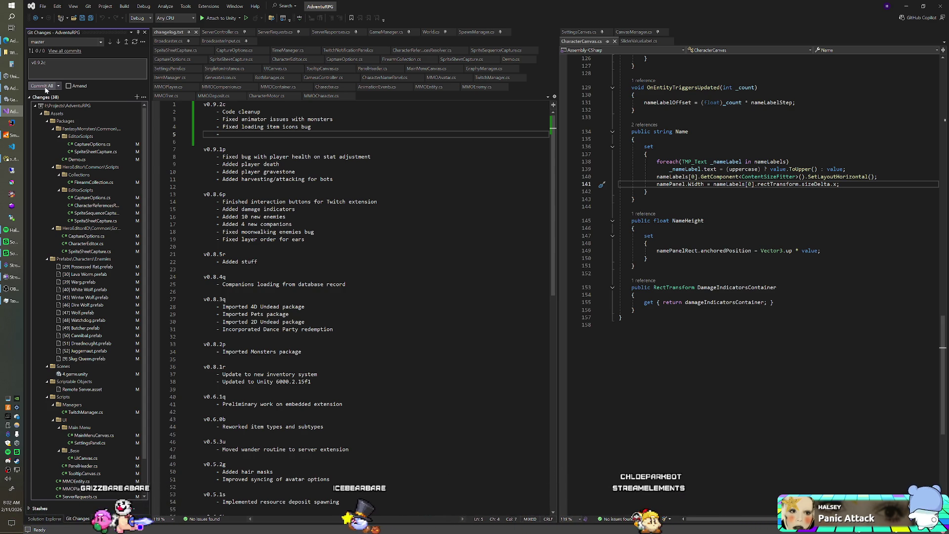
click(42, 86)
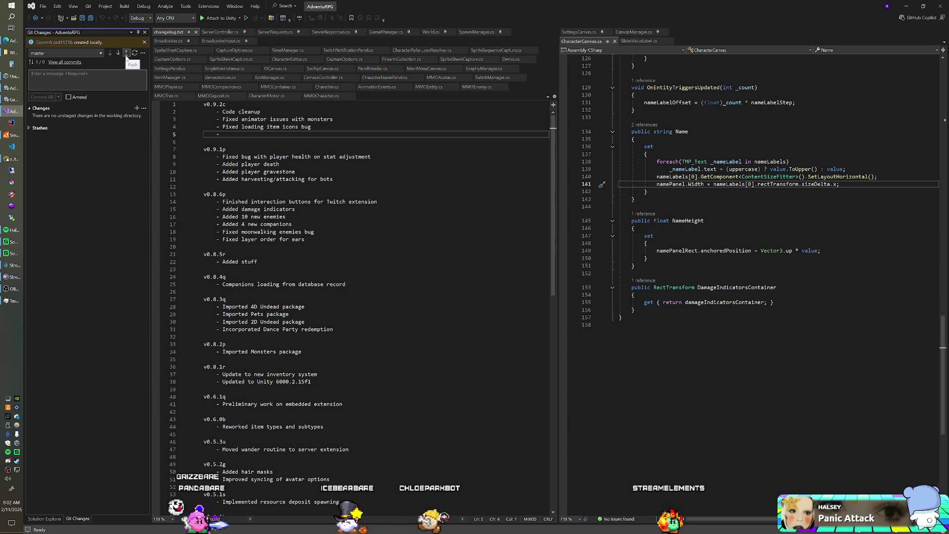
Step: Push the v0.9.2c commit to origin/master
click(126, 53)
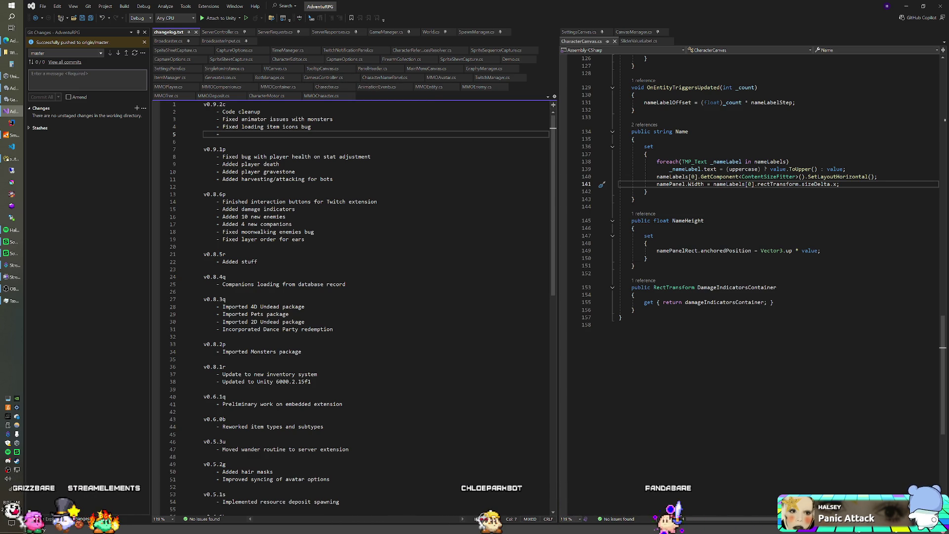
key(alt+Tab)
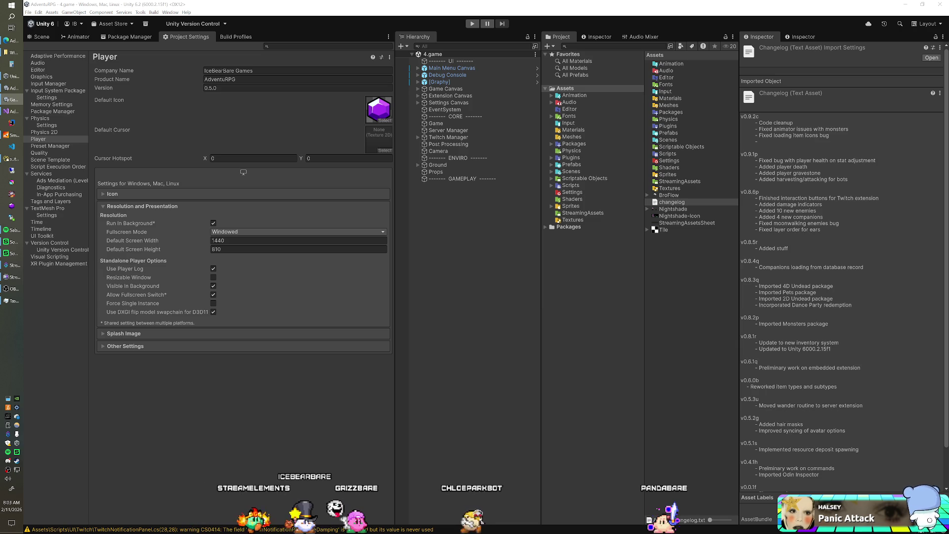
Step: Let Unity reimport the updated changelog, then return to Visual Studio and open TwitchManager.cs
click(362, 6)
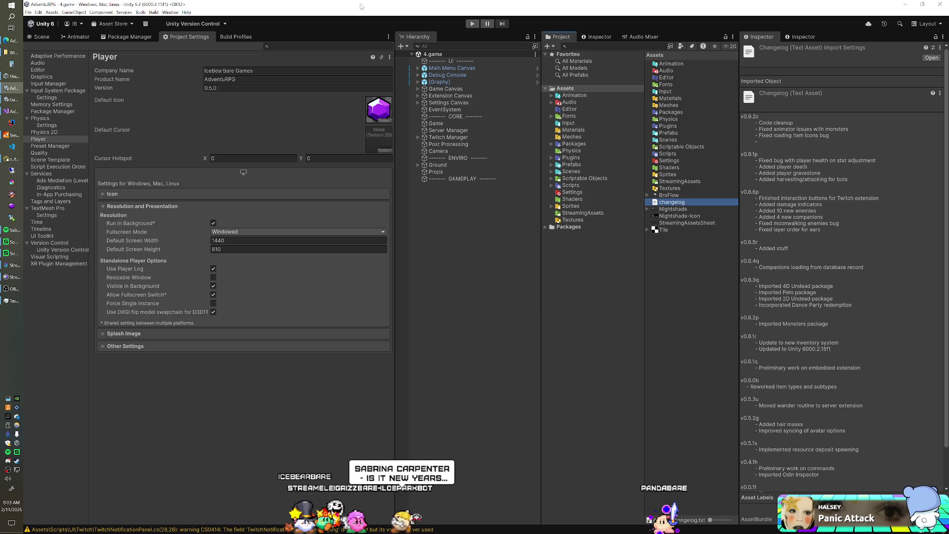
click(15, 112)
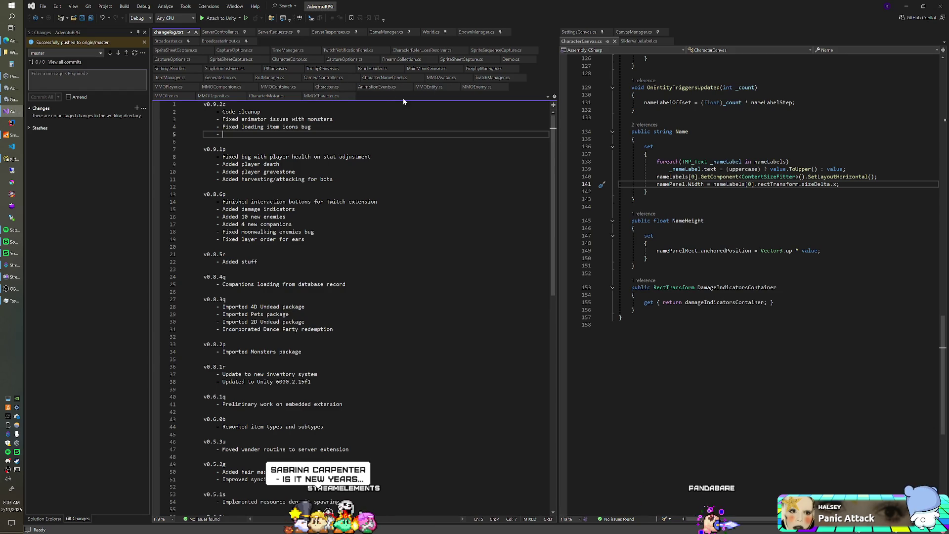
click(483, 79)
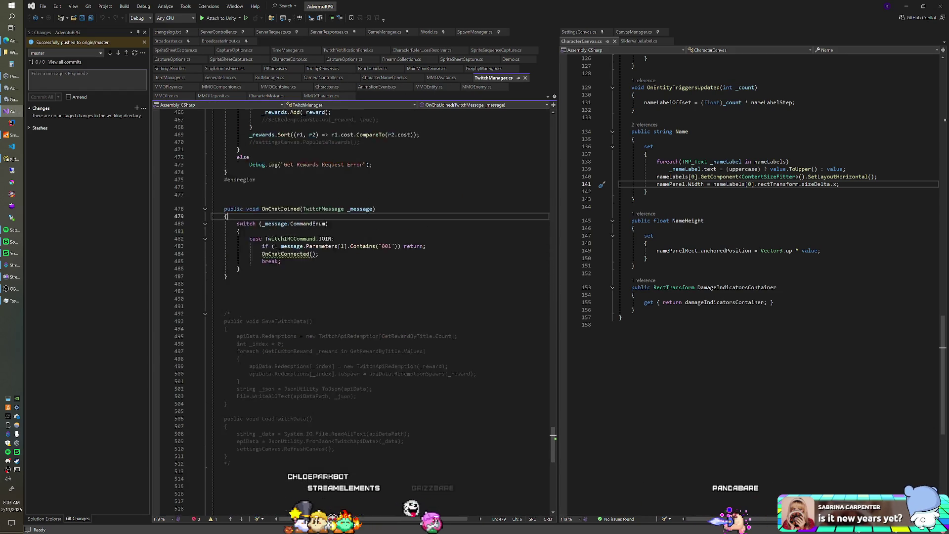
Step: Jump to CheckCommands in TwitchManager.cs, then open SendHarvestRequest's definition in ServerRequests.cs
scroll(368, 255, up, 10)
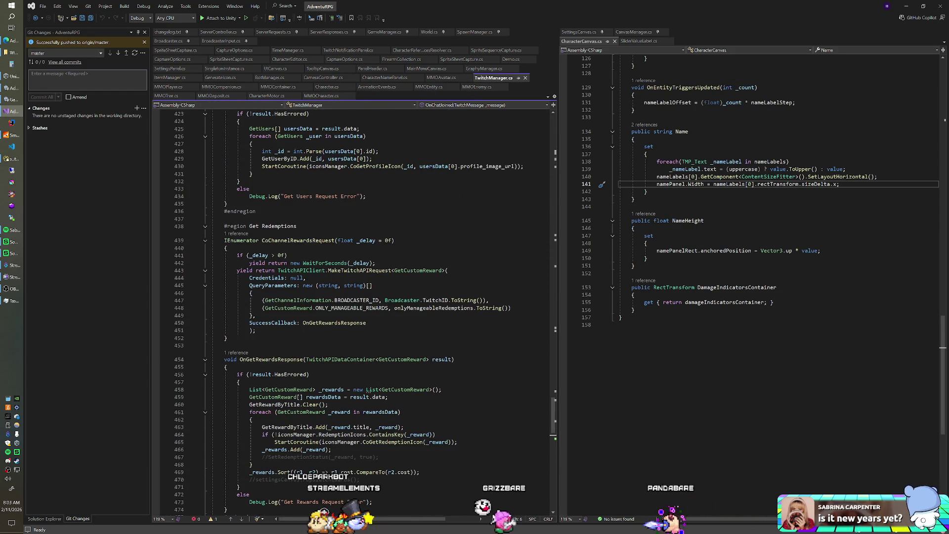
scroll(368, 255, up, 8)
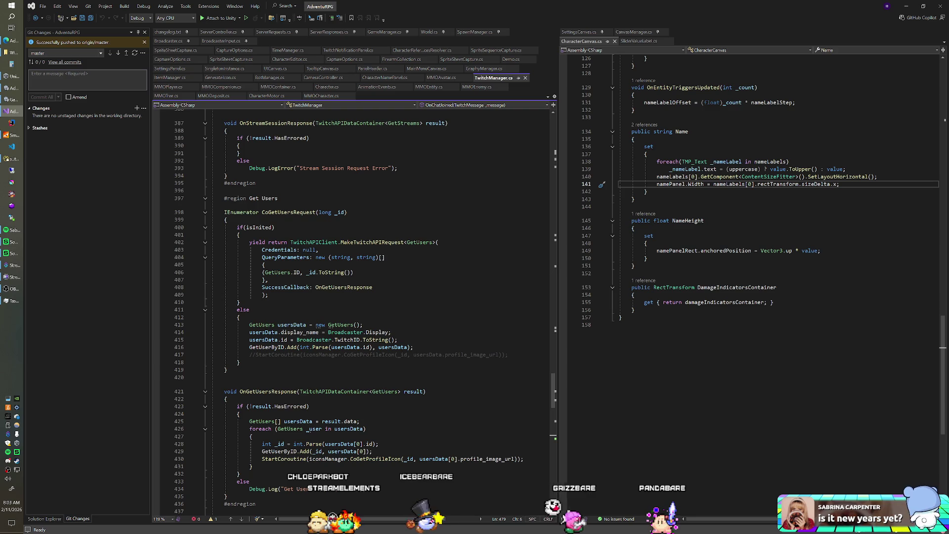
click(467, 105)
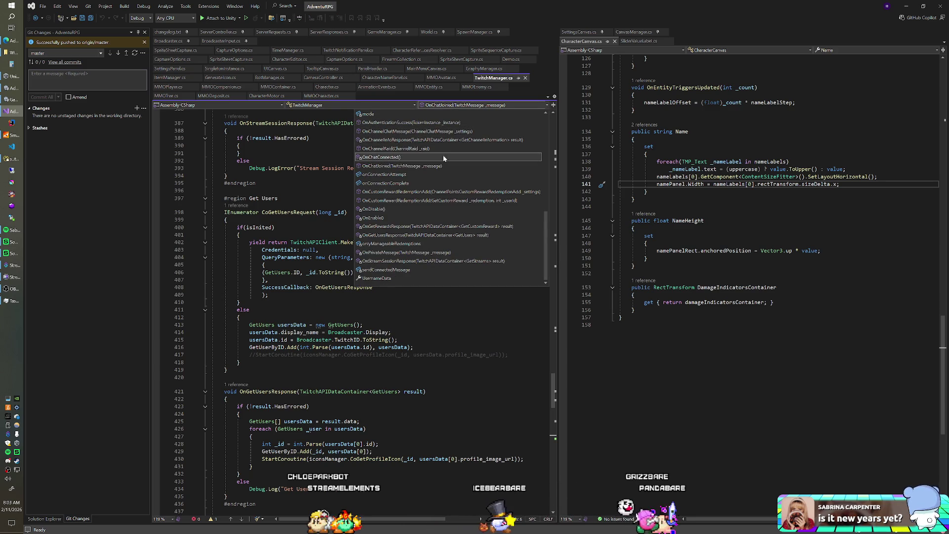
scroll(443, 163, up, 4)
scroll(442, 163, up, 5)
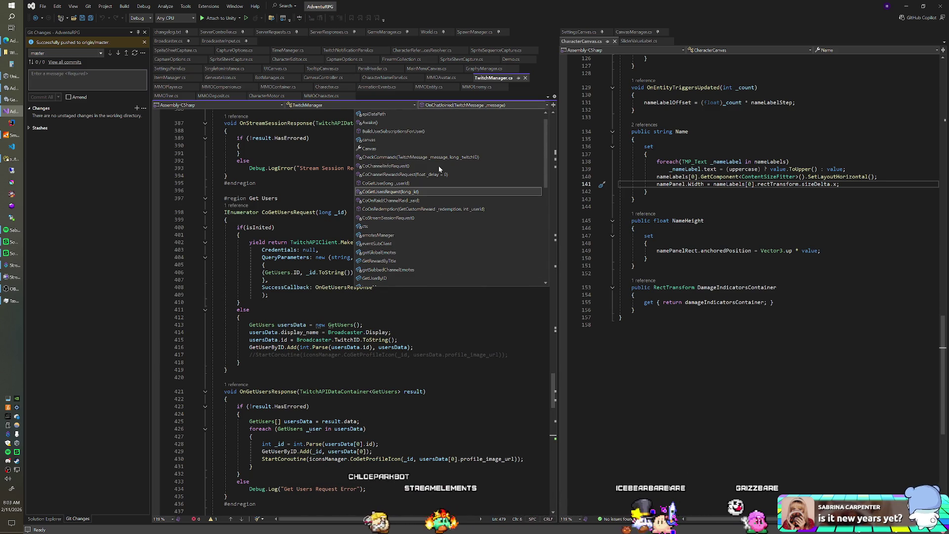
click(438, 157)
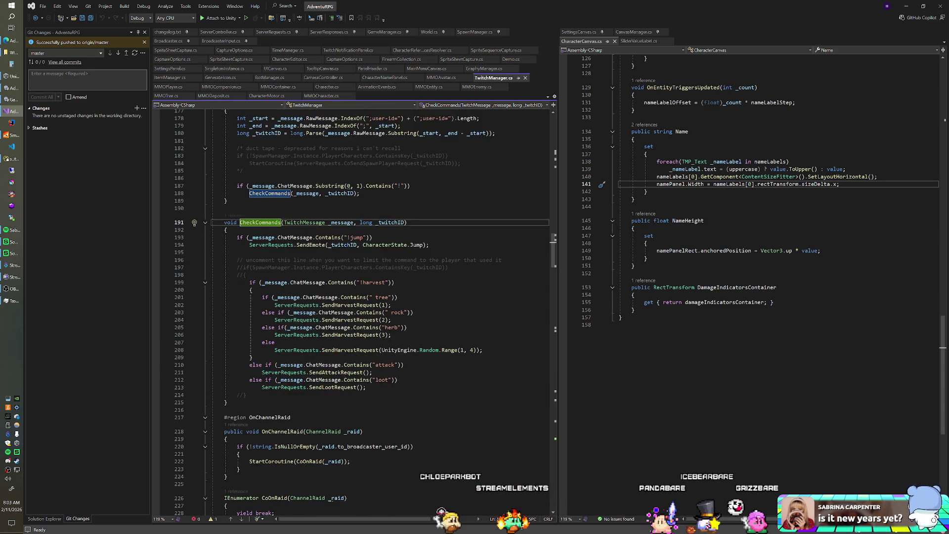
scroll(366, 321, down, 2)
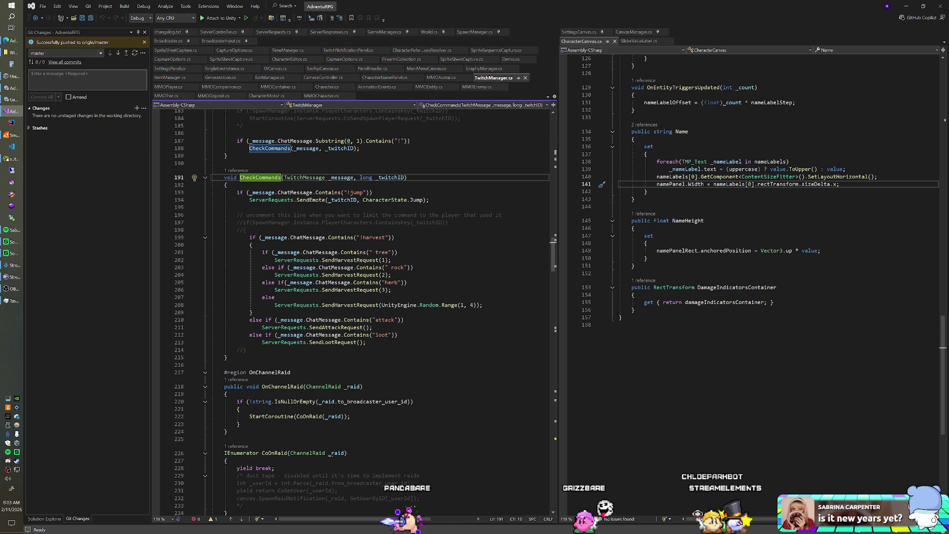
right_click(351, 260)
click(377, 298)
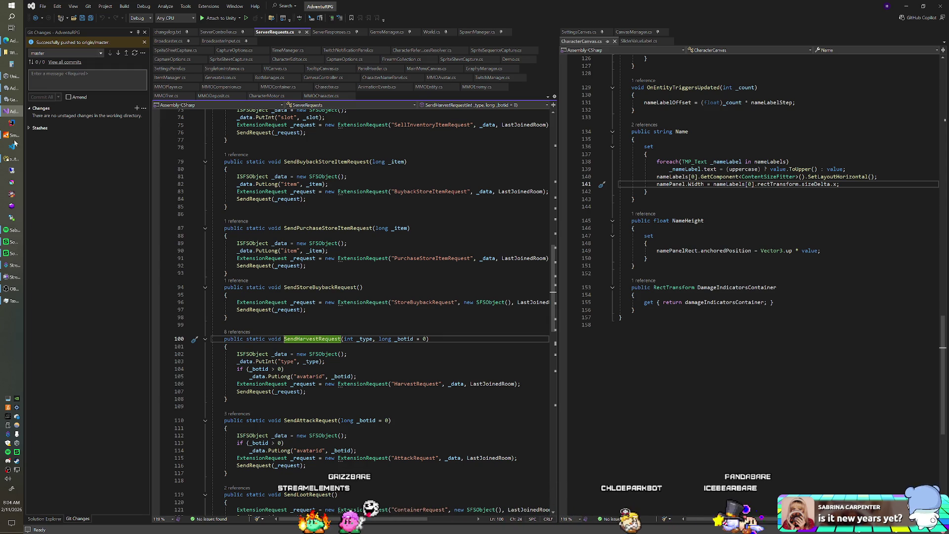
Step: Bring Task Manager forward and switch to the IntelliJ IDEA AdventuRPG-Room server project
click(12, 301)
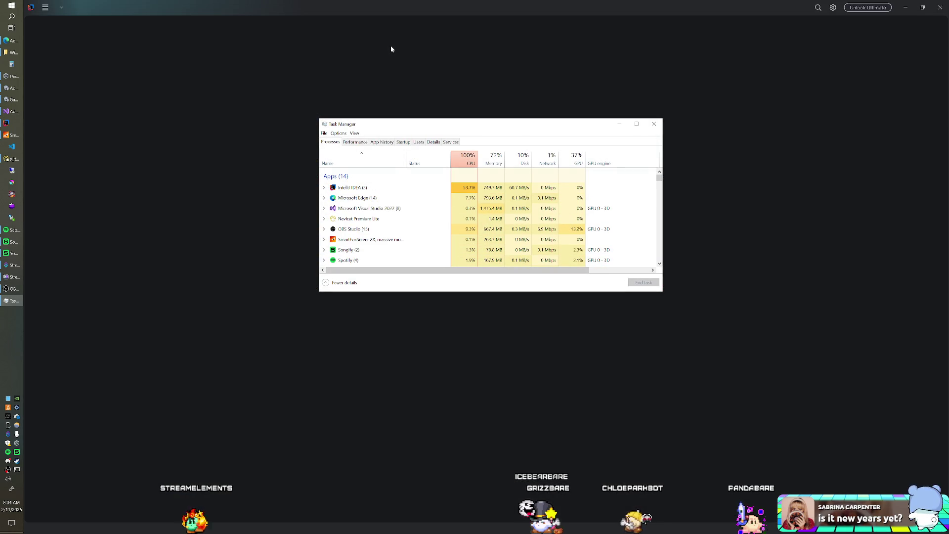
click(391, 49)
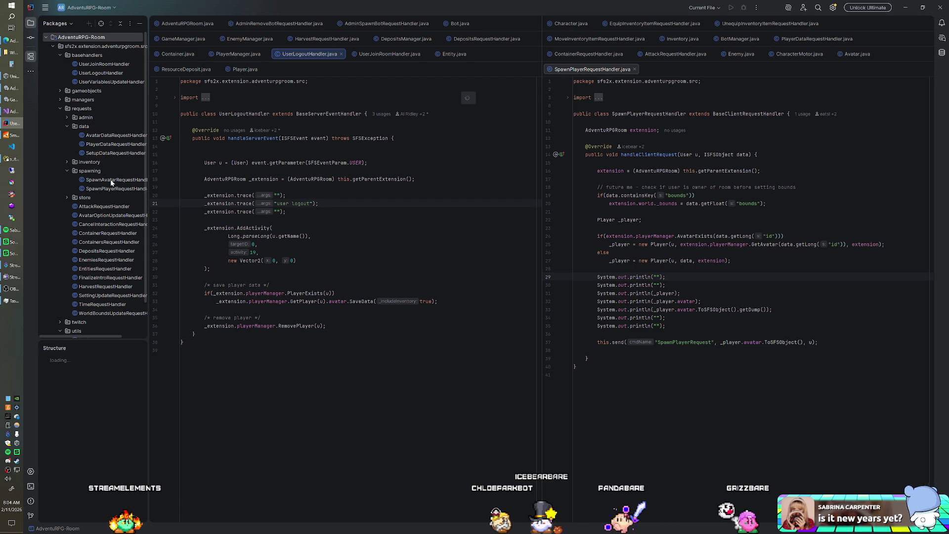
Step: Find HarvestRequestHandler.java under the server's requests package in the project tree and open it
scroll(111, 183, down, 1)
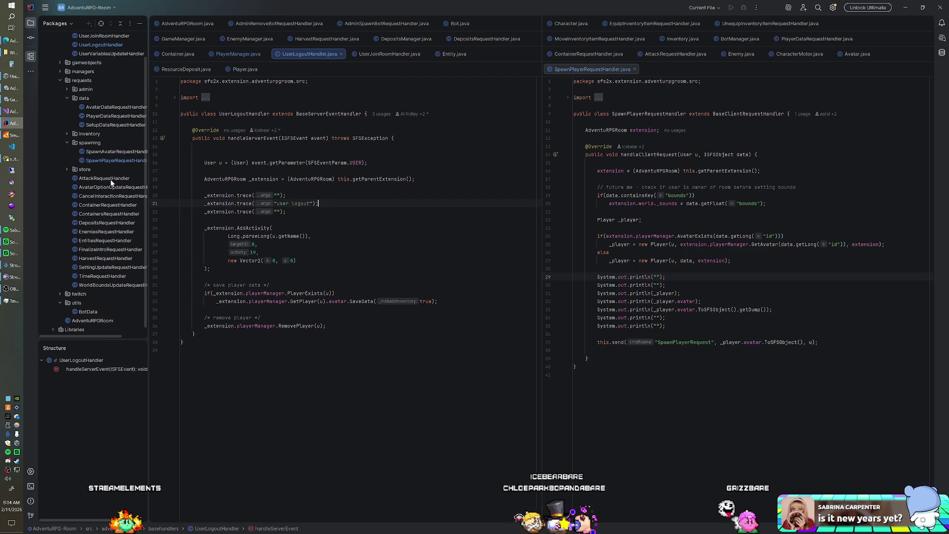
scroll(111, 183, down, 1)
scroll(106, 193, up, 2)
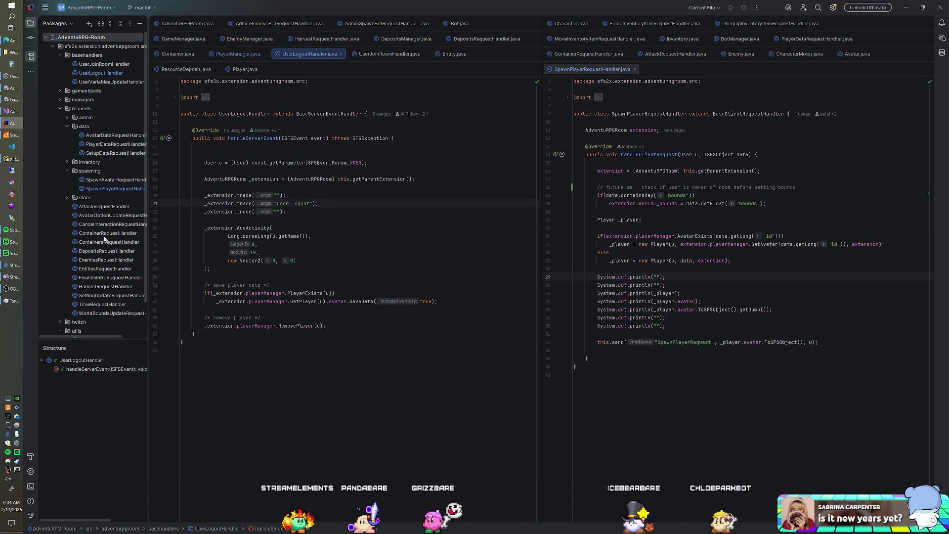
double_click(101, 287)
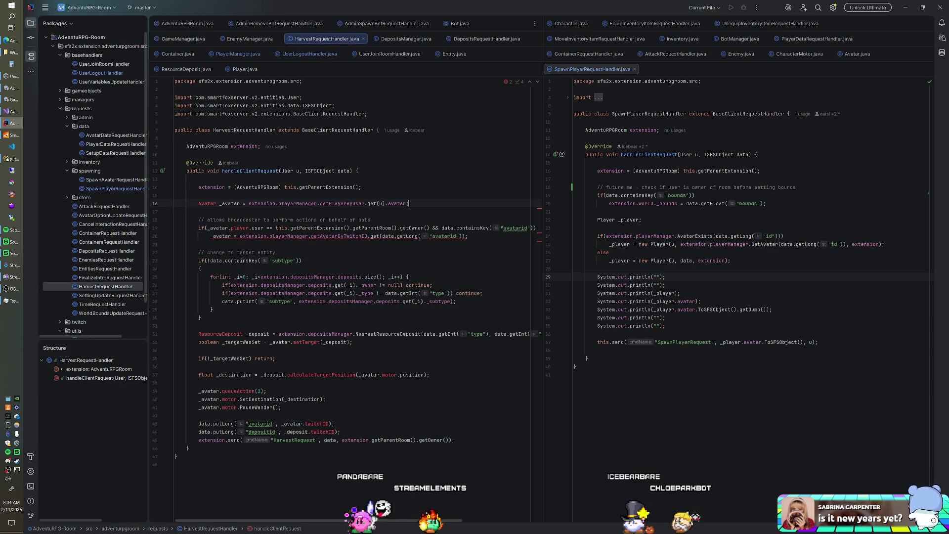
click(409, 203)
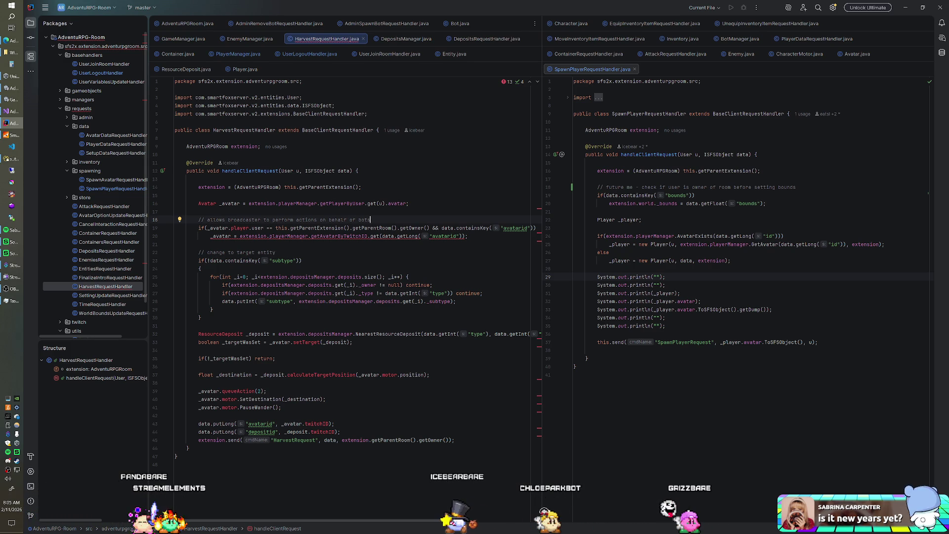
Step: Open a new block after the owner check and delete the old avatarid check and assignment
text())
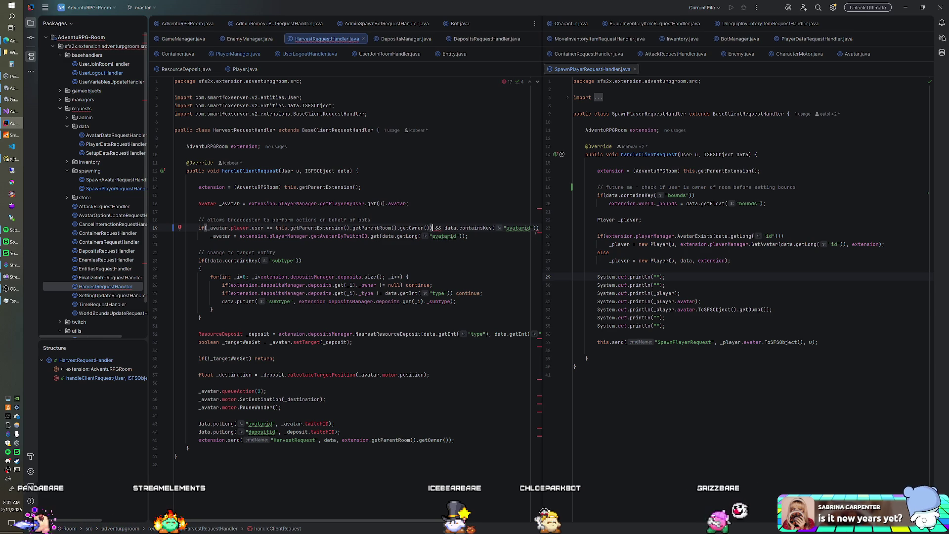
text({)
key(Return)
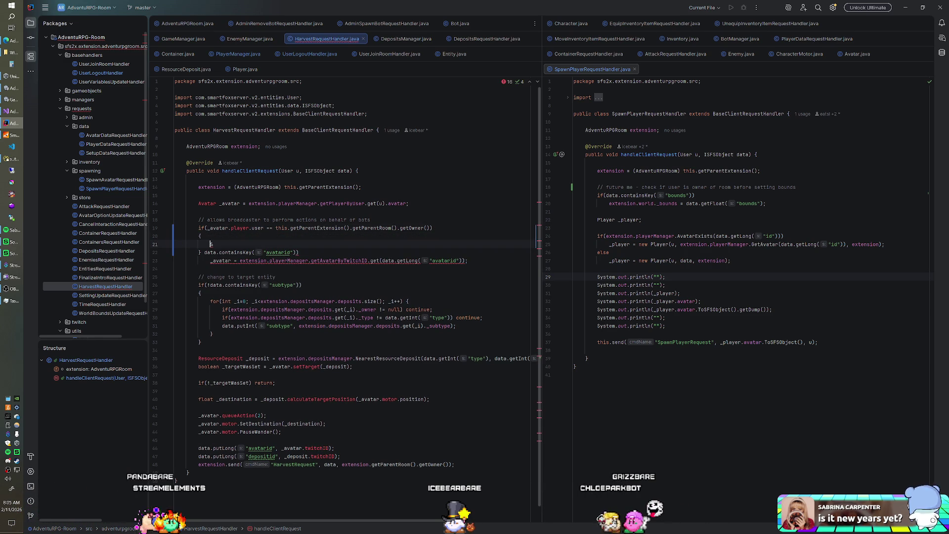
key(Left)
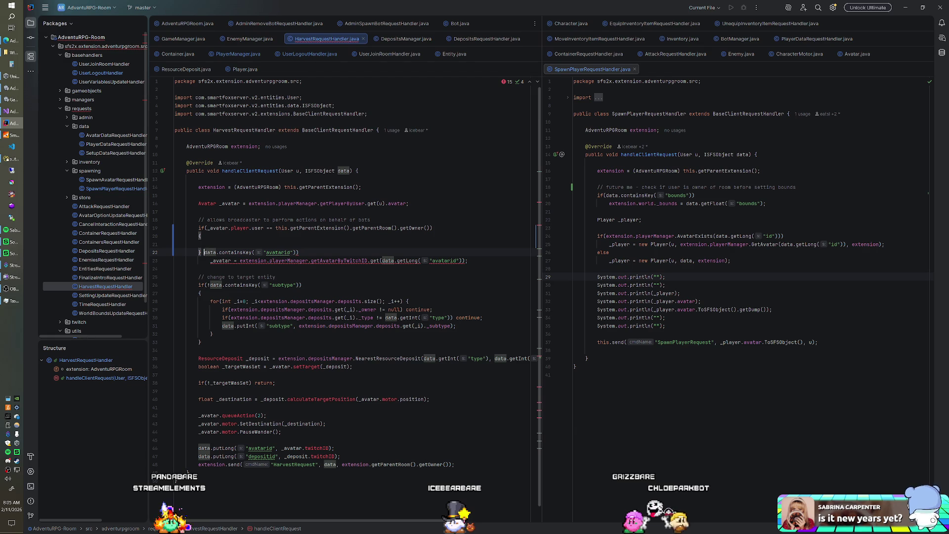
key(shift+Down)
key(shift+End)
key(ctrl+c)
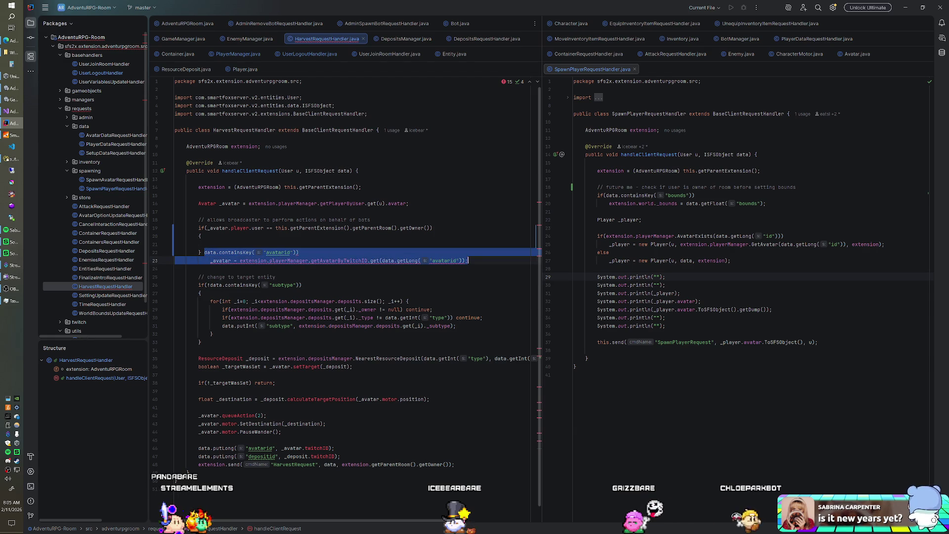
key(Delete)
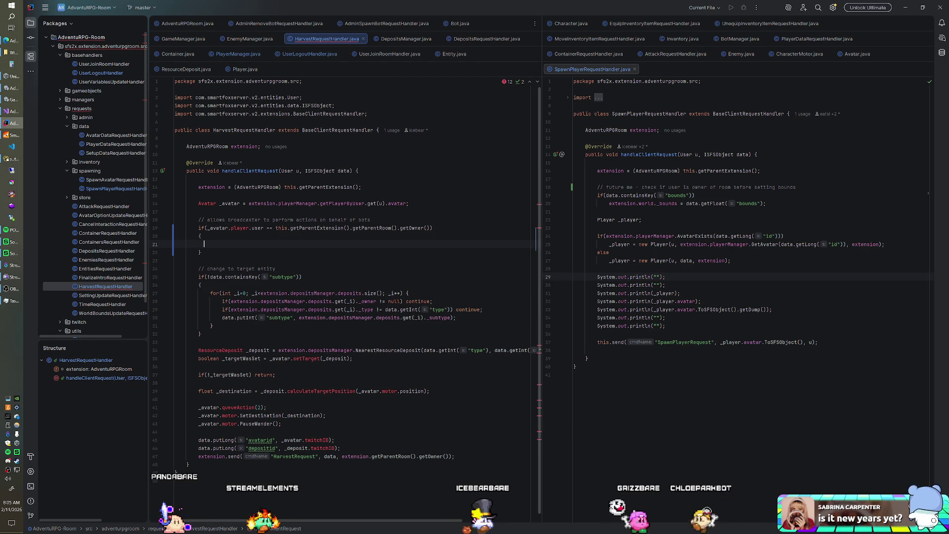
key(Up)
key(Up)
key(Delete)
Step: Wrap the pasted avatarid lookup in an if, then add a data.containsKey("viewerid") check
key(Return)
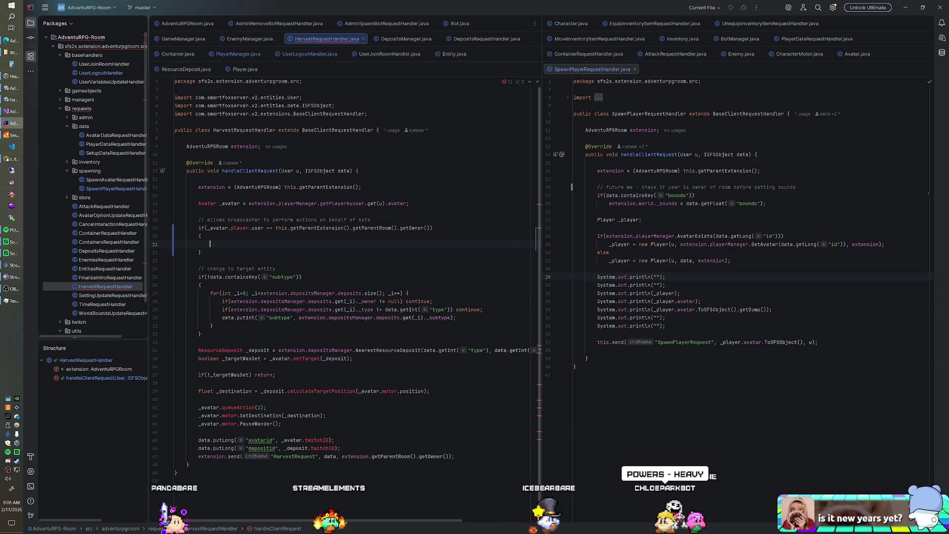
text(if()
key(ctrl+v)
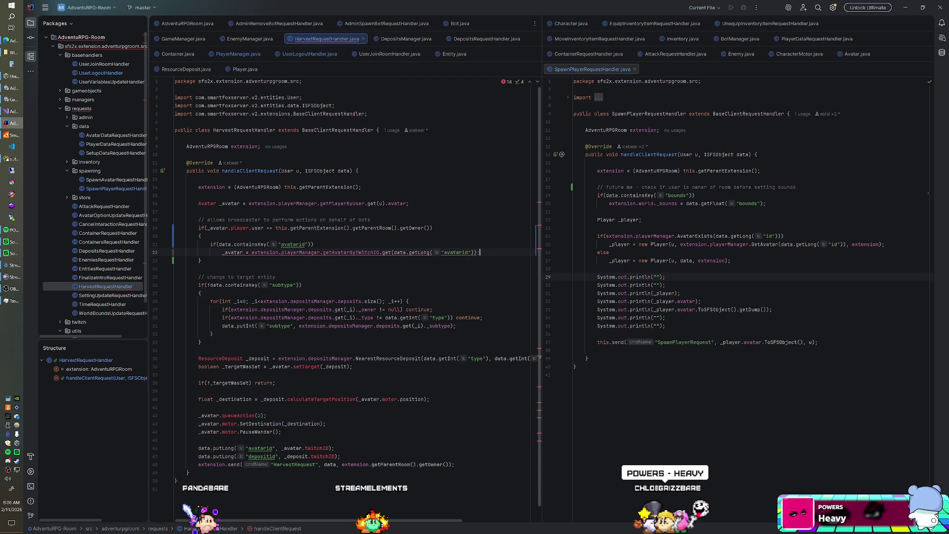
key(Return)
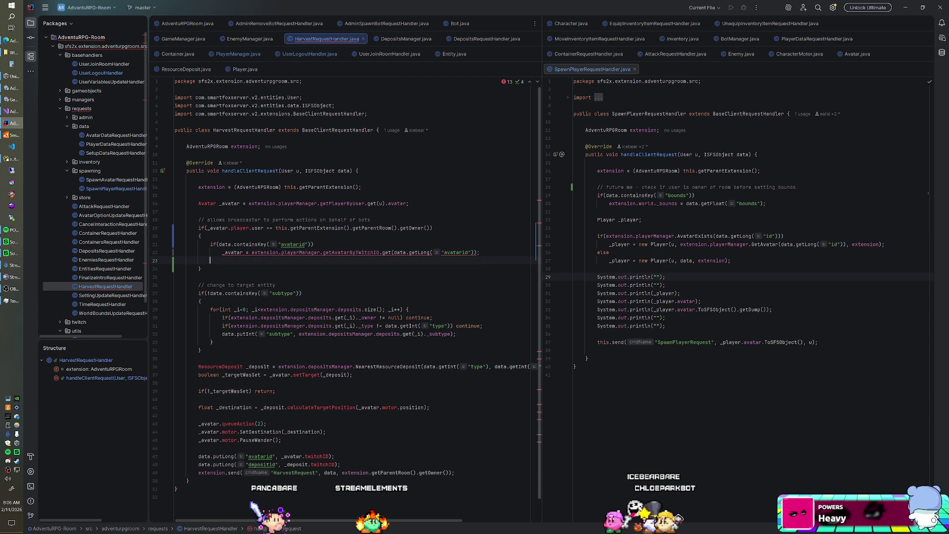
text(elseif(d)
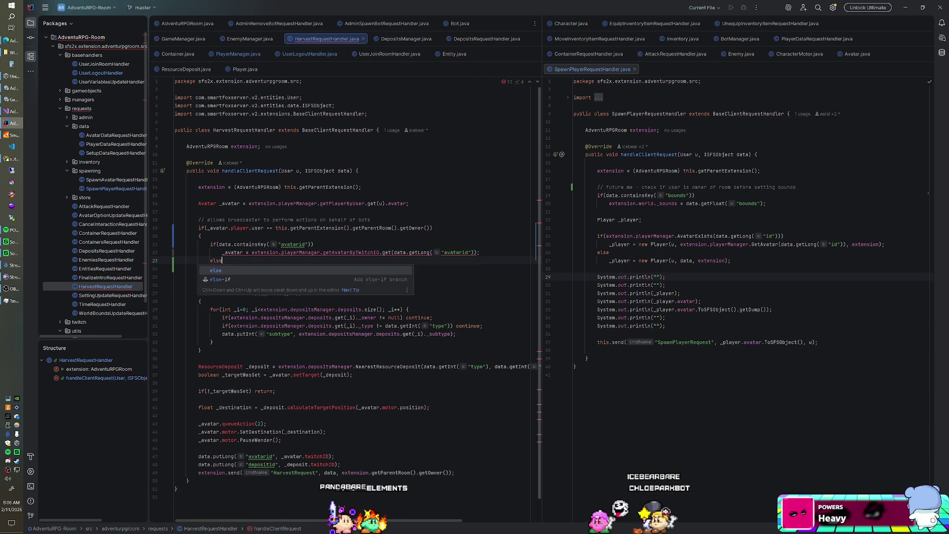
text(ata.contai)
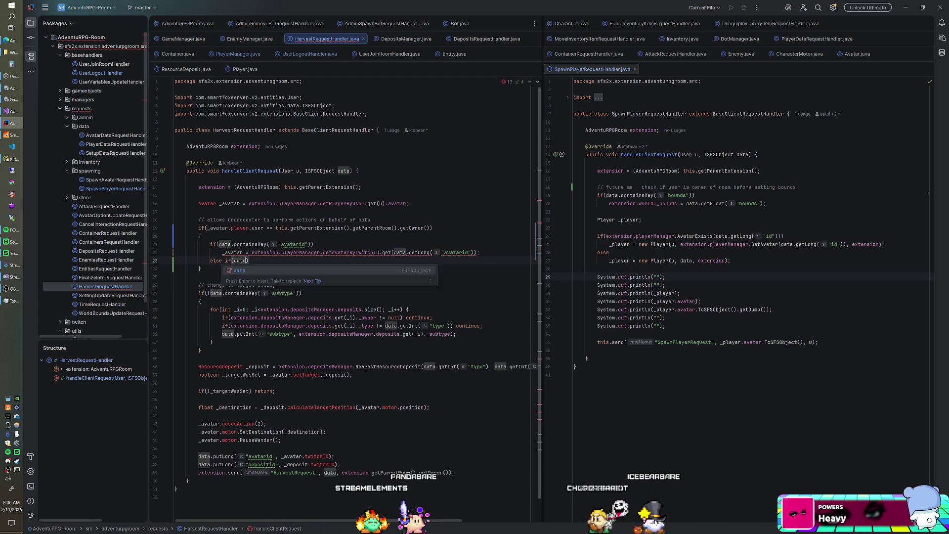
key(Return)
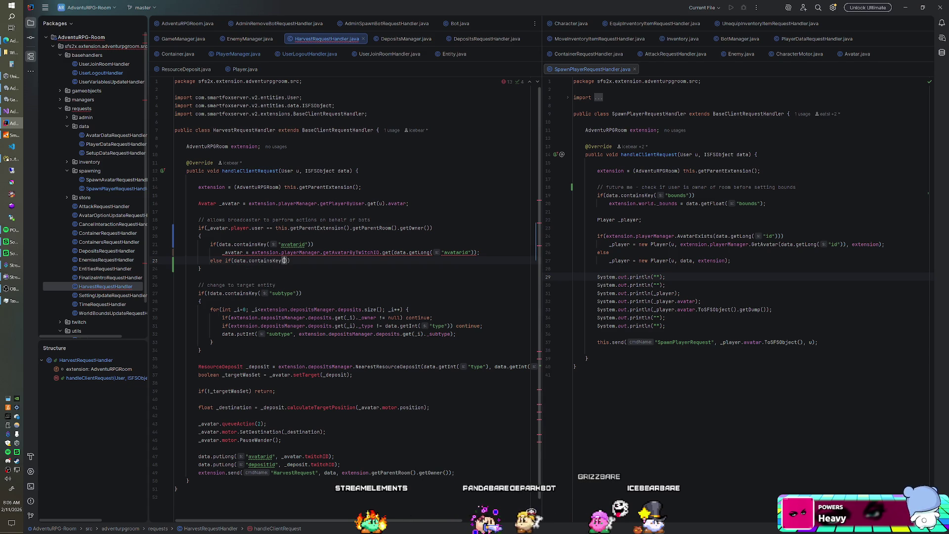
text(vi)
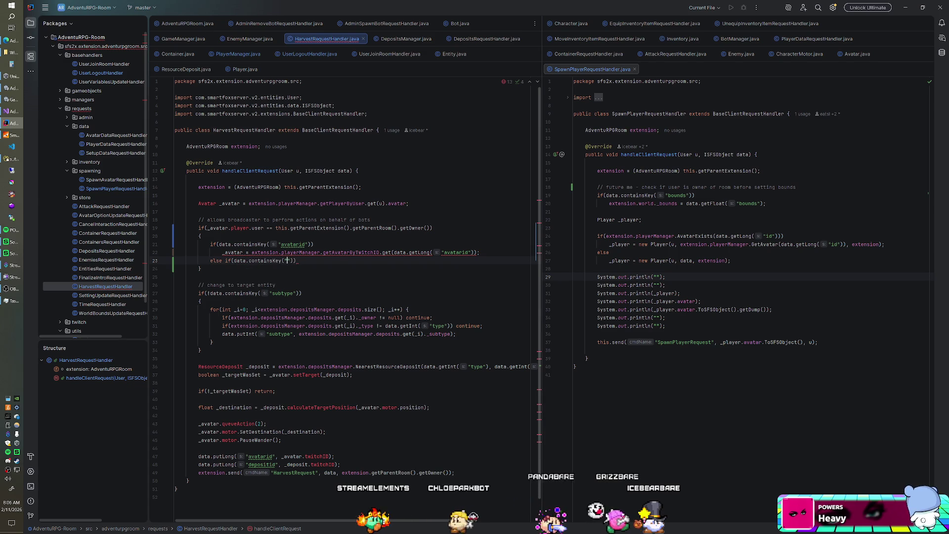
text(ewer)
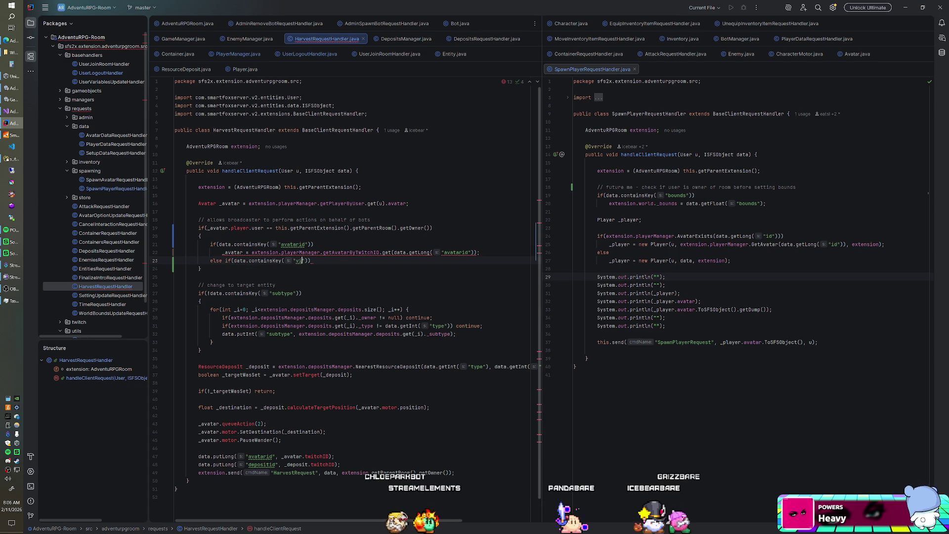
text(id)
key(End)
key(Return)
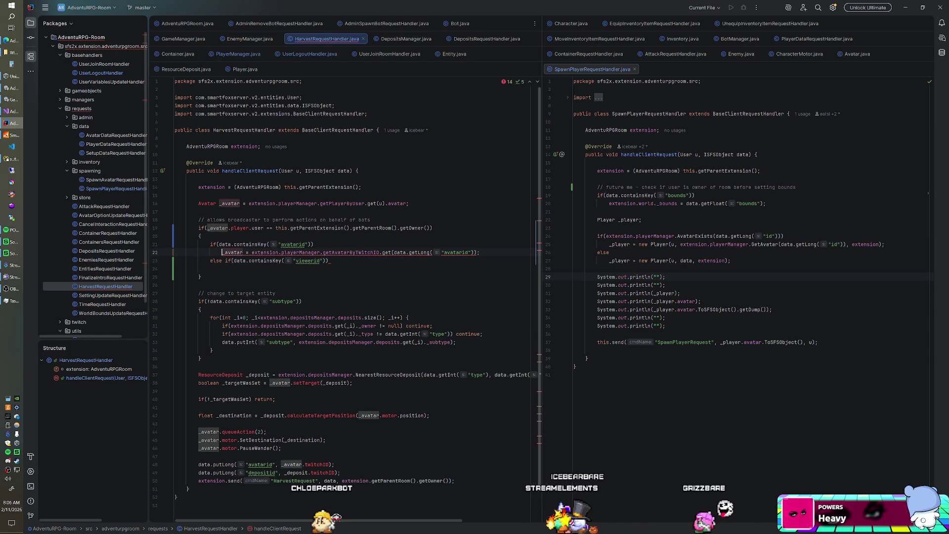
Step: Copy the avatarid assignment statement beneath the viewerid check
key(Up)
key(Up)
key(shift+End)
key(ctrl+c)
key(Down)
key(Down)
key(ctrl+v)
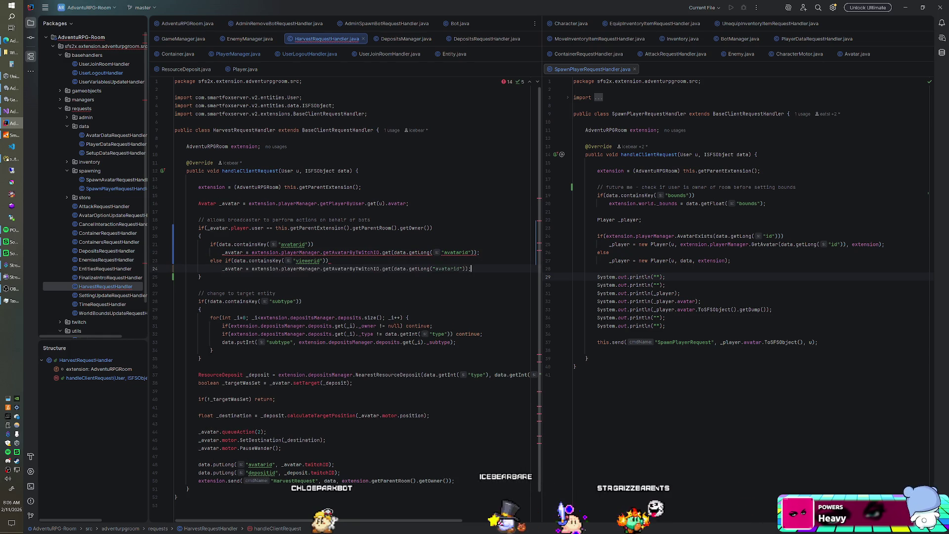
key(Left)
click(393, 268)
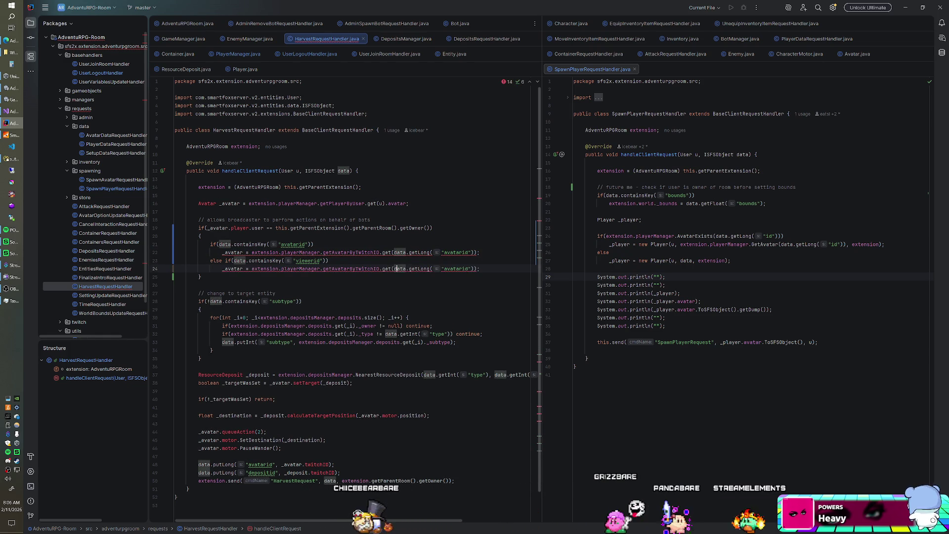
click(408, 268)
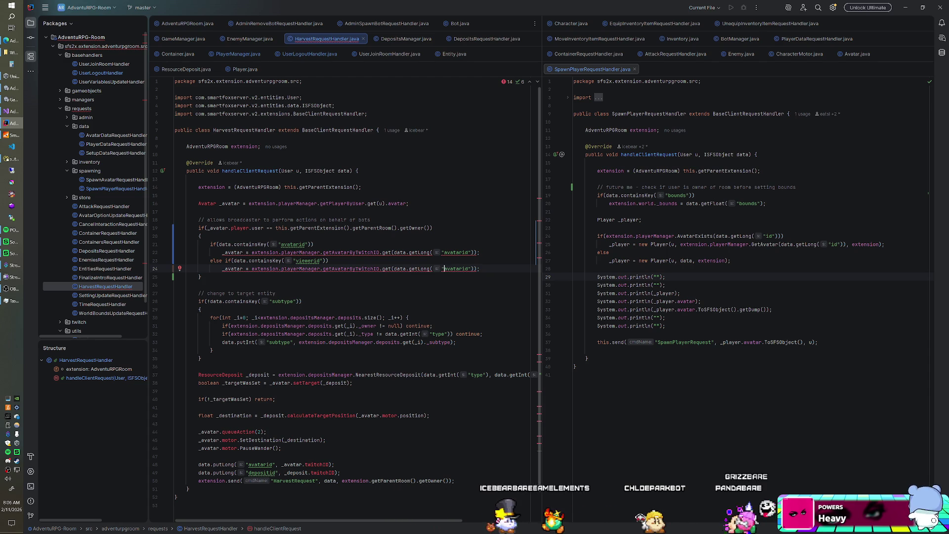
Step: Remove the viewerid branches and undo back to the avatarid check with getAvatarByTwitchID
key(ctrl+y)
double_click(307, 260)
text(viwe)
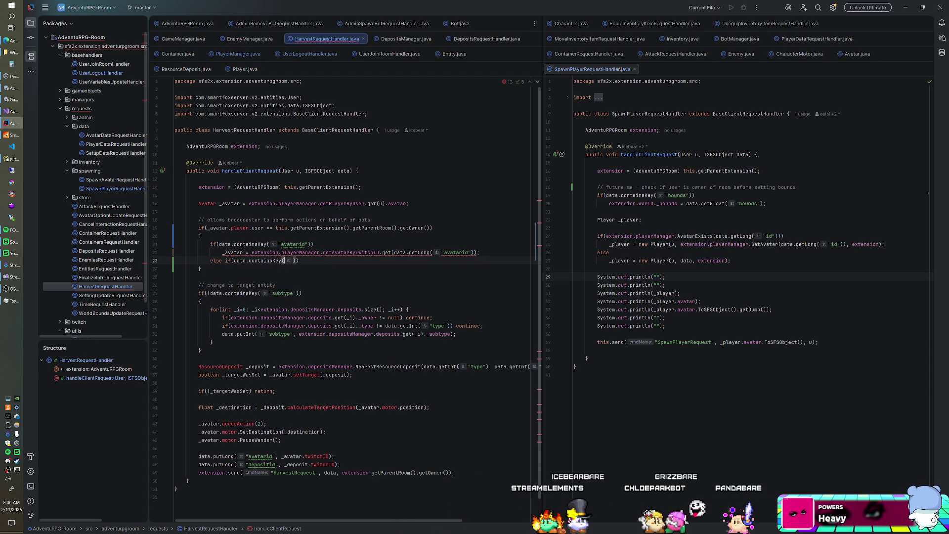
key(ctrl+y)
key(ctrl+y)
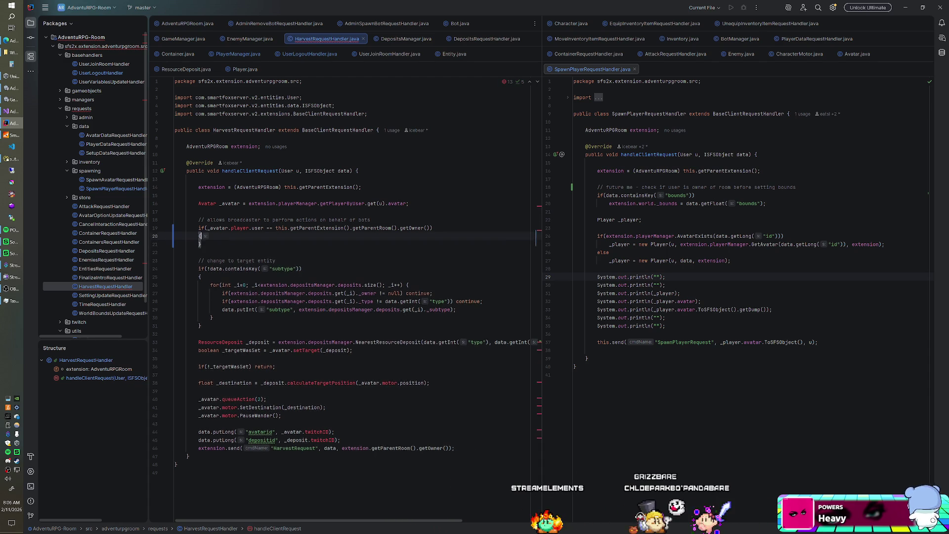
key(ctrl+z)
key(ctrl+z)
key(ctrl+z)
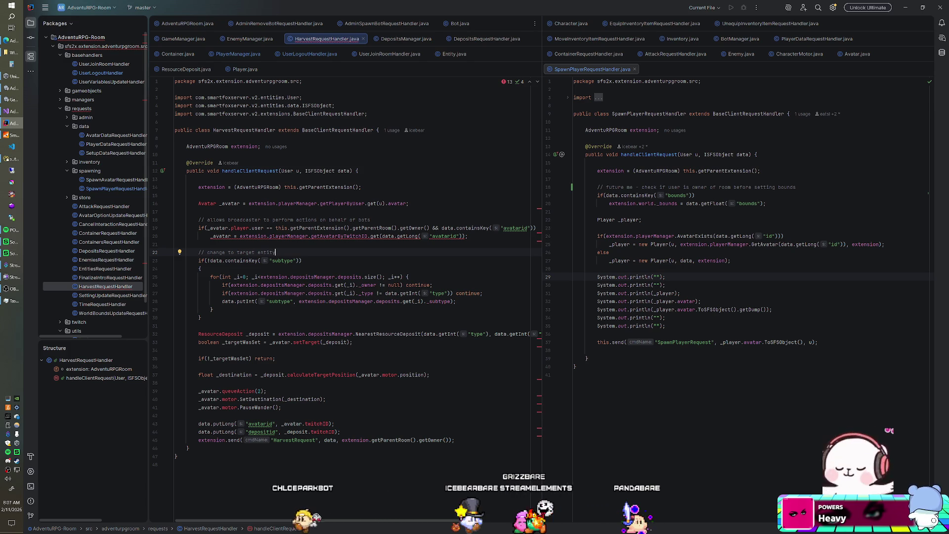
click(11, 111)
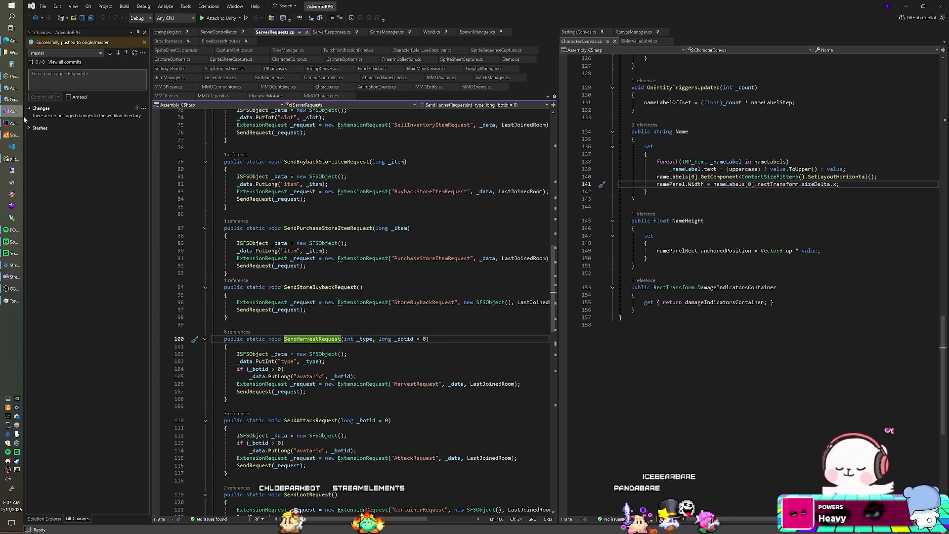
Step: Rename SendHarvestRequest's _botid parameter to _avatarid and save ServerRequests.cs
click(407, 339)
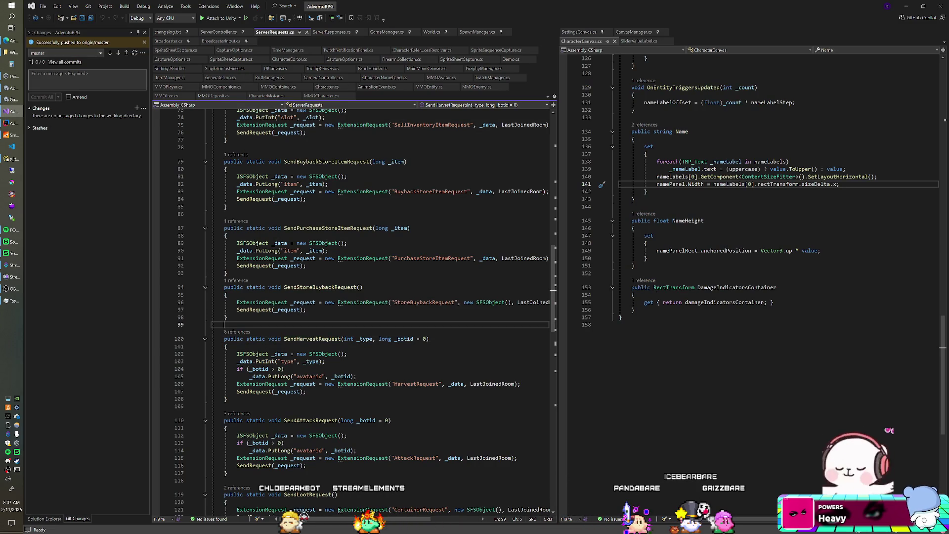
key(ctrl+r)
text(_av)
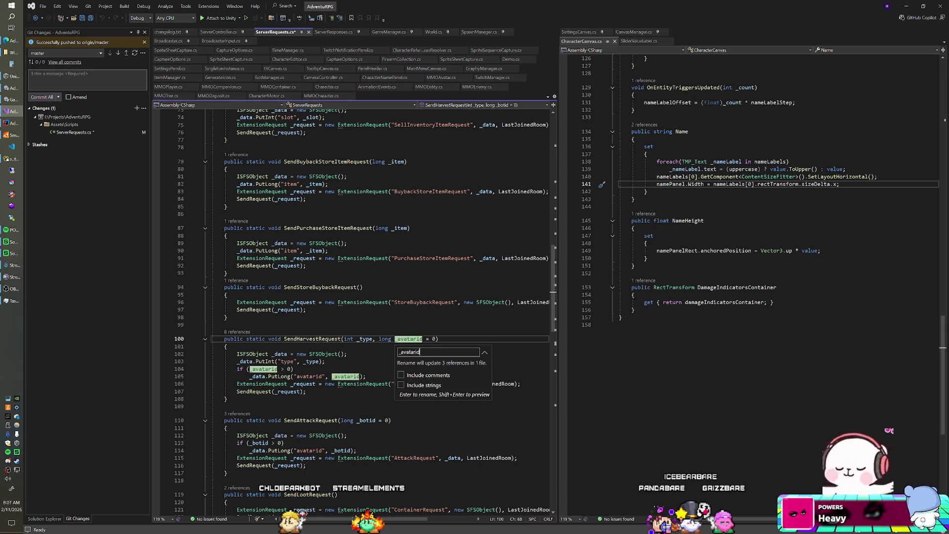
key(Return)
key(ctrl+s)
Step: Check the _avatarid test on line 103, then go to the tree harvest call in TwitchManager.cs
click(325, 362)
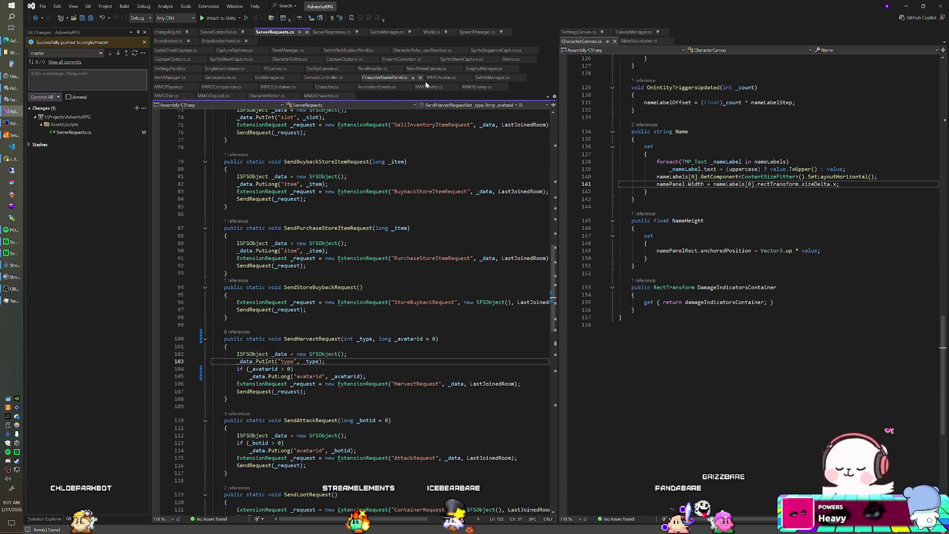
click(492, 77)
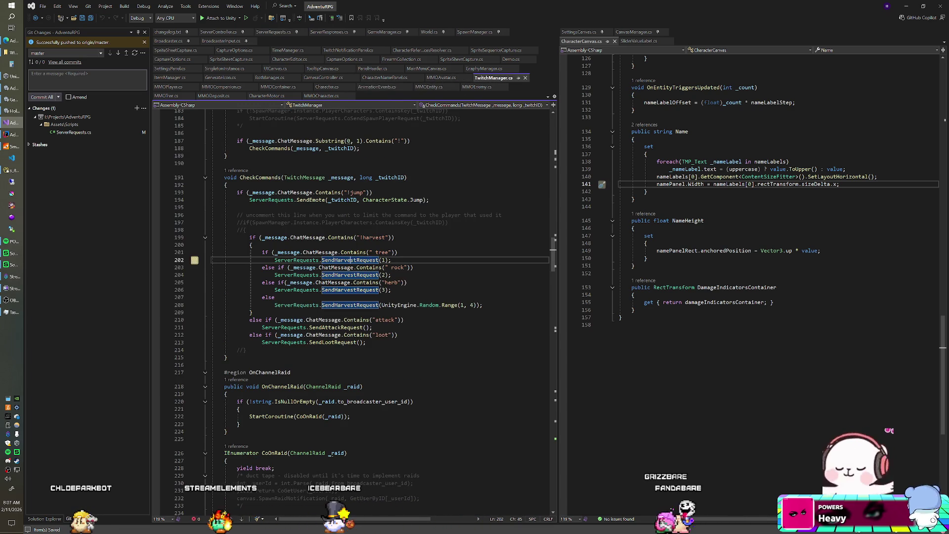
click(370, 260)
Step: Add _twitchID as the second argument of the tree harvest SendHarvestRequest call
scroll(353, 312, up, 1)
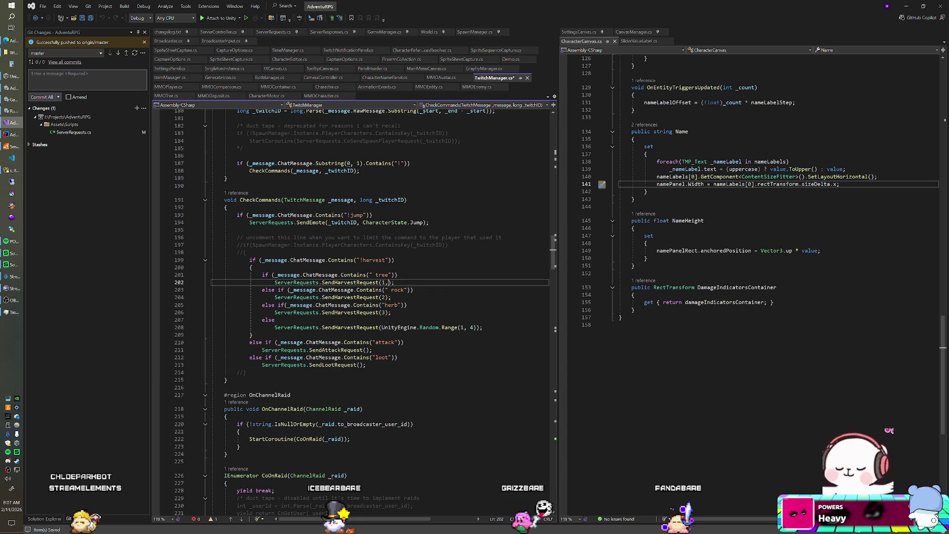
text(,)
key(ctrl+space)
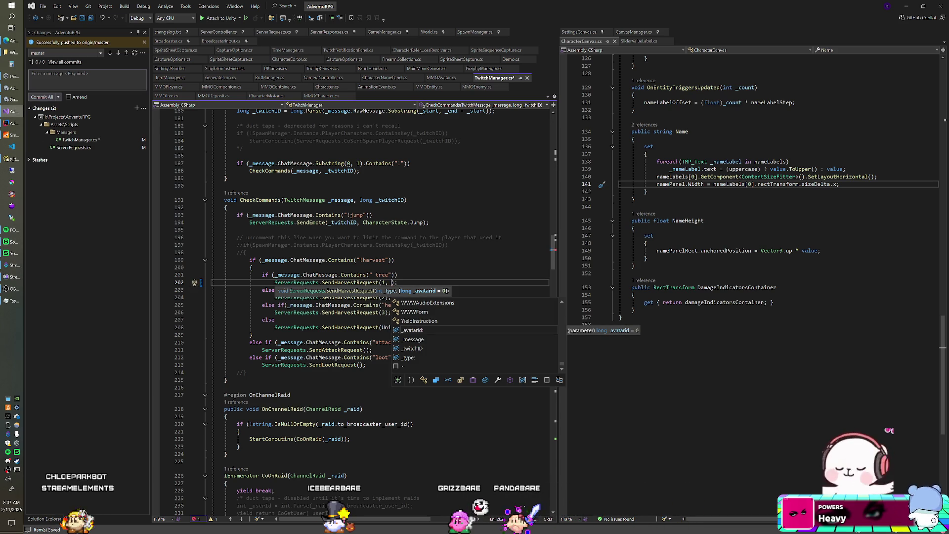
text(_tw)
key(Tab)
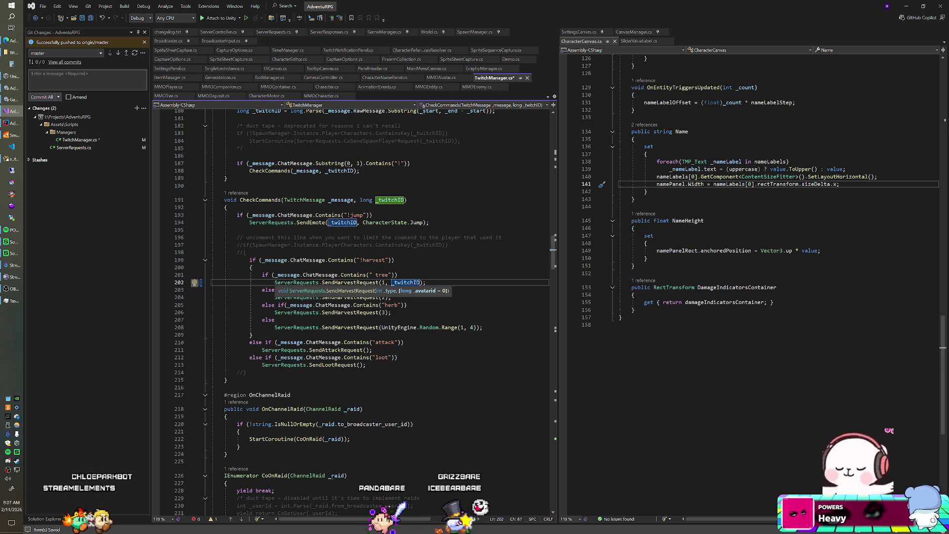
Step: Paste _twitchID into the rock, herb and random harvest calls and save TwitchManager.cs
double_click(395, 283)
key(ctrl+c)
click(389, 297)
key(ctrl+v)
click(388, 312)
key(ctrl+v)
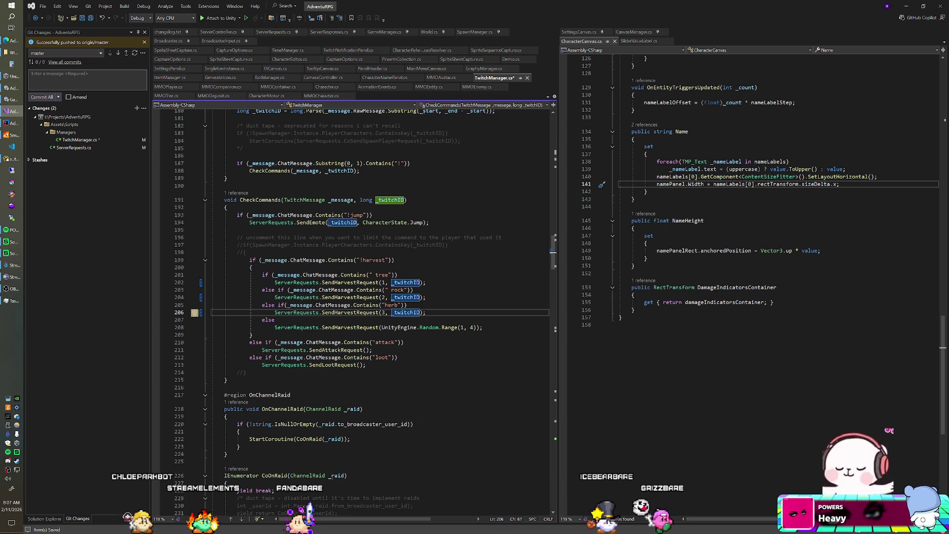
click(477, 327)
key(ctrl+v)
click(426, 312)
key(ctrl+s)
click(413, 290)
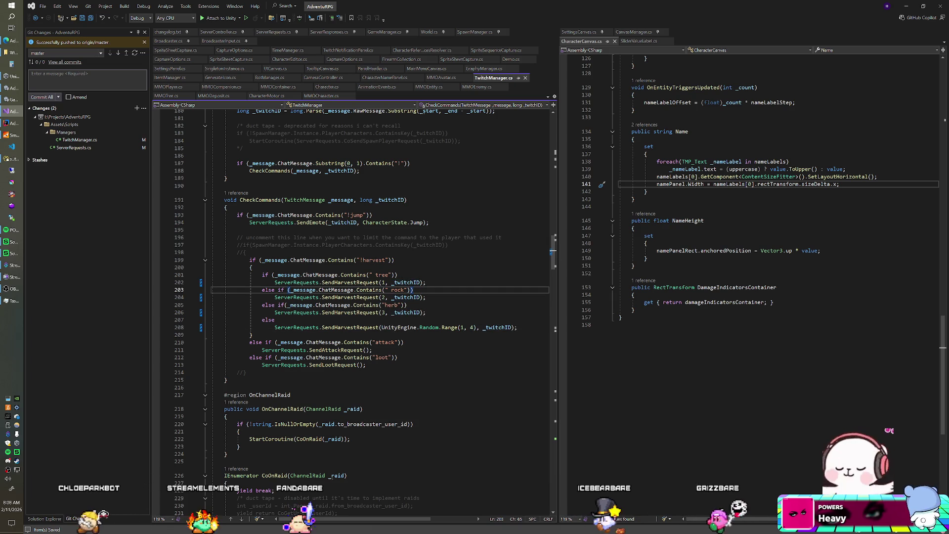
key(alt+Tab)
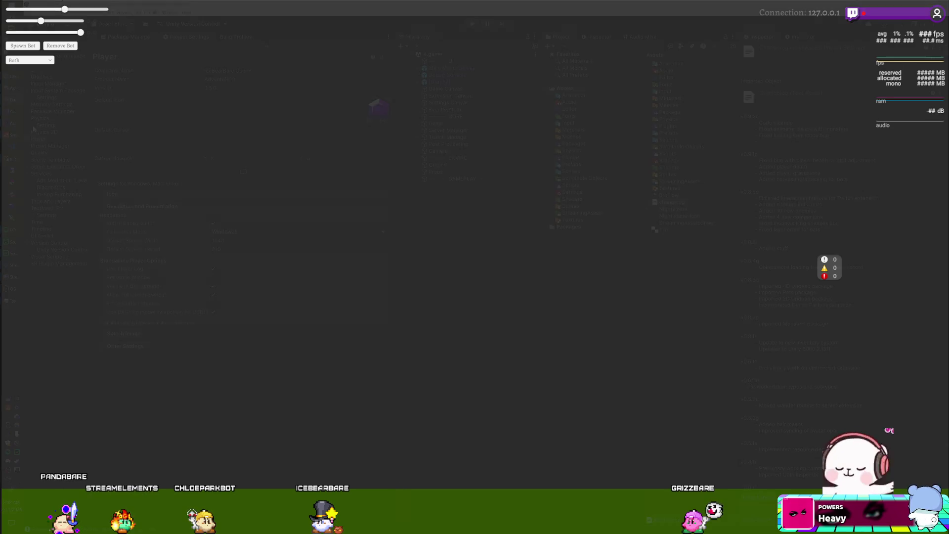
Step: Leave the fullscreen game, enter Play mode in the Unity editor, and open the Start menu
key(alt+Tab)
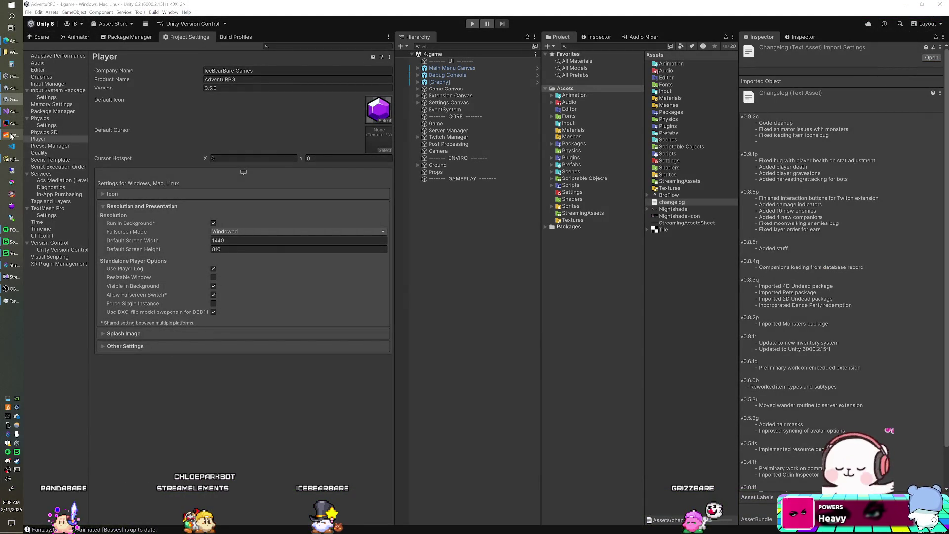
mouse_move(11, 135)
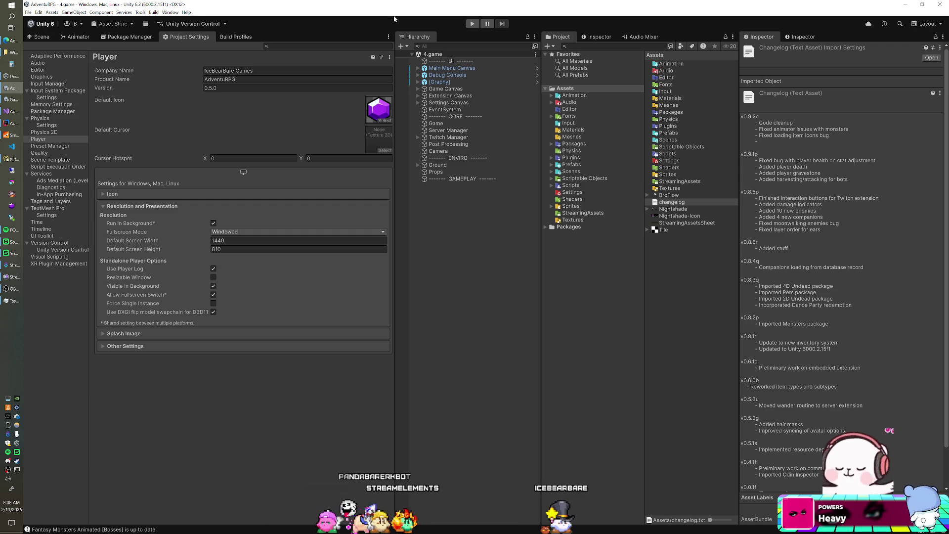
click(472, 24)
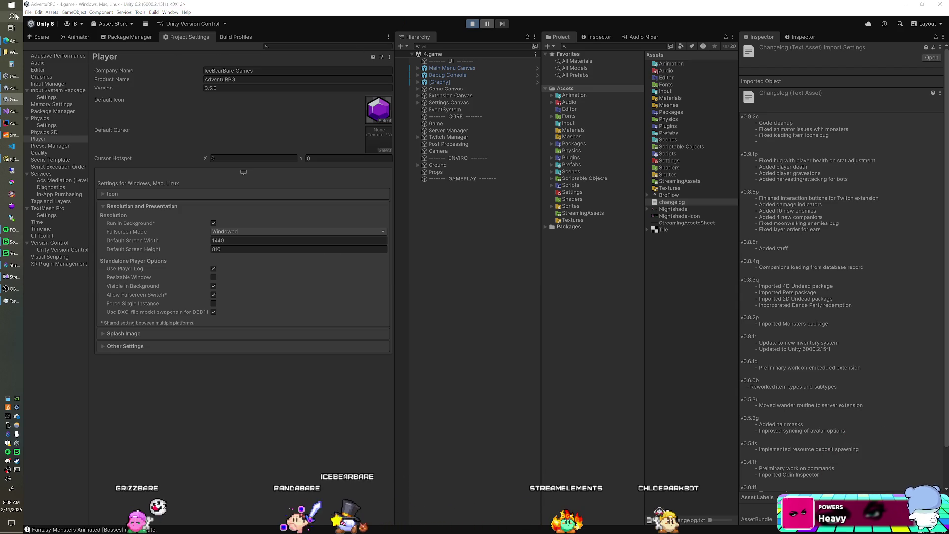
key(super)
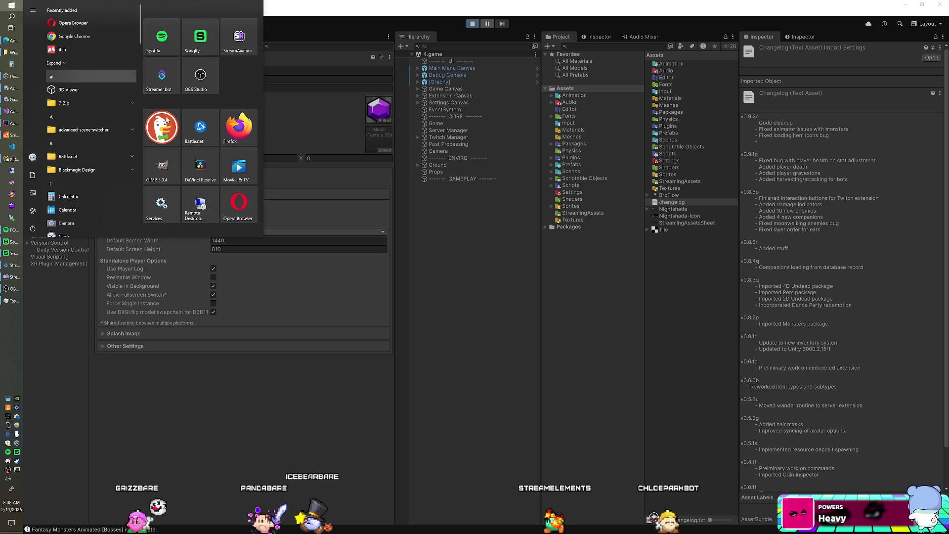
Step: Dismiss the Windows Start menu so the running AdventuRPG game shows
click(324, 219)
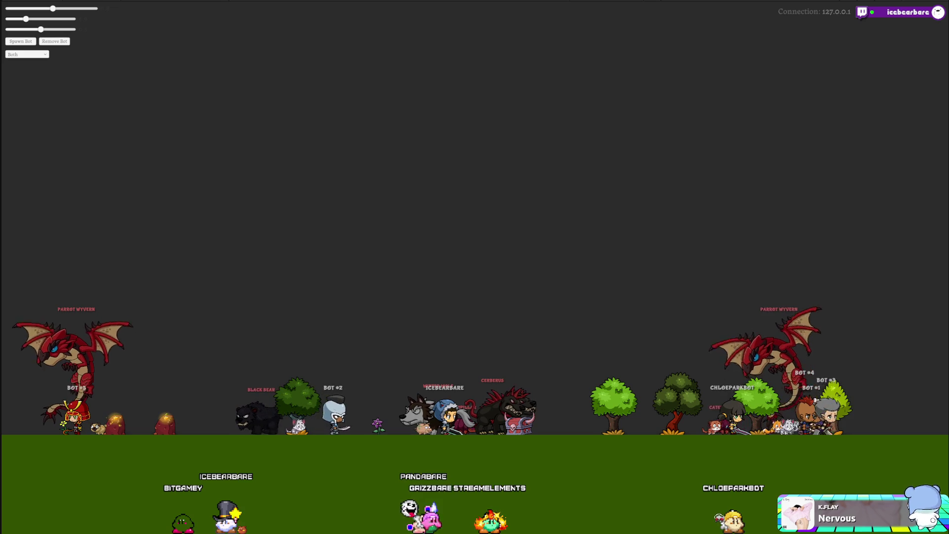
Step: Bring the Unity editor forward from the taskbar and minimise Task Manager
click(10, 301)
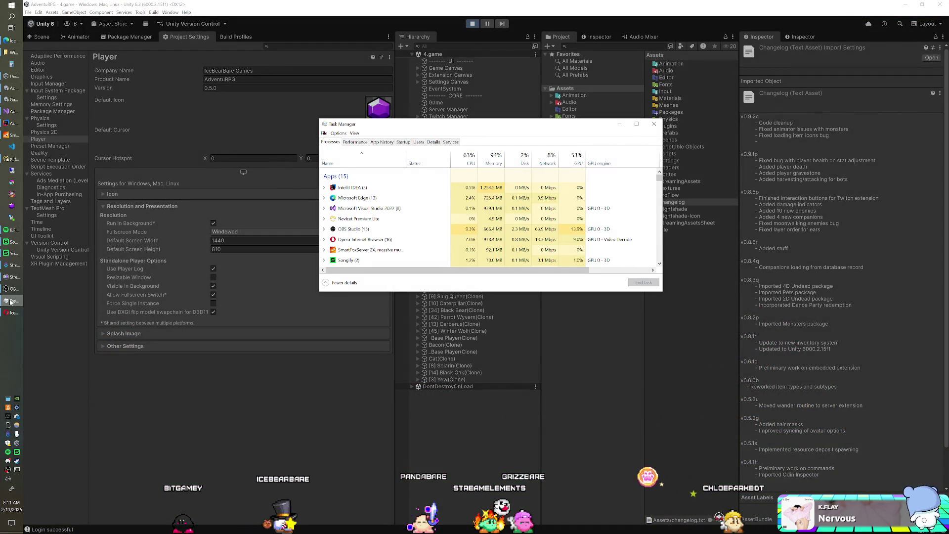
click(11, 301)
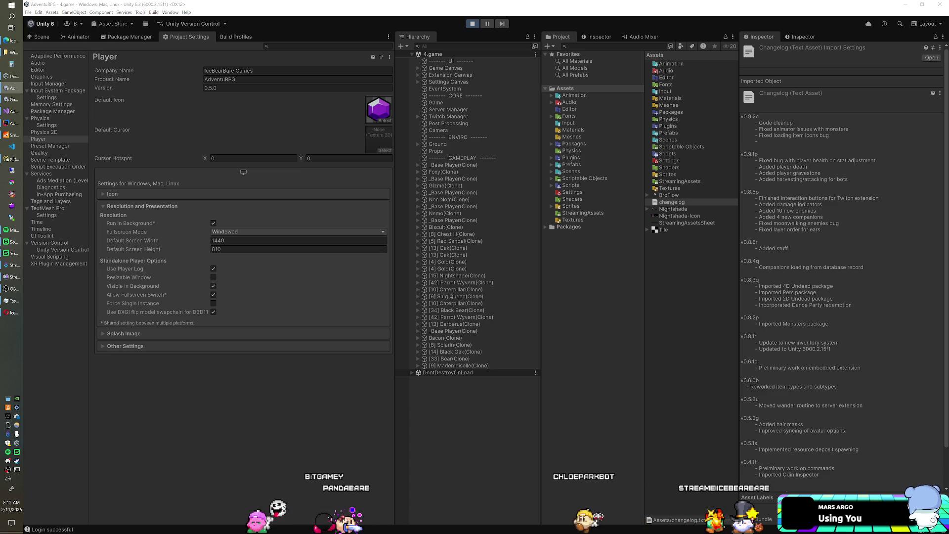
Step: Stop the game, switch Server Manager's Settings from Local Server to Remote Server, and play again
click(448, 109)
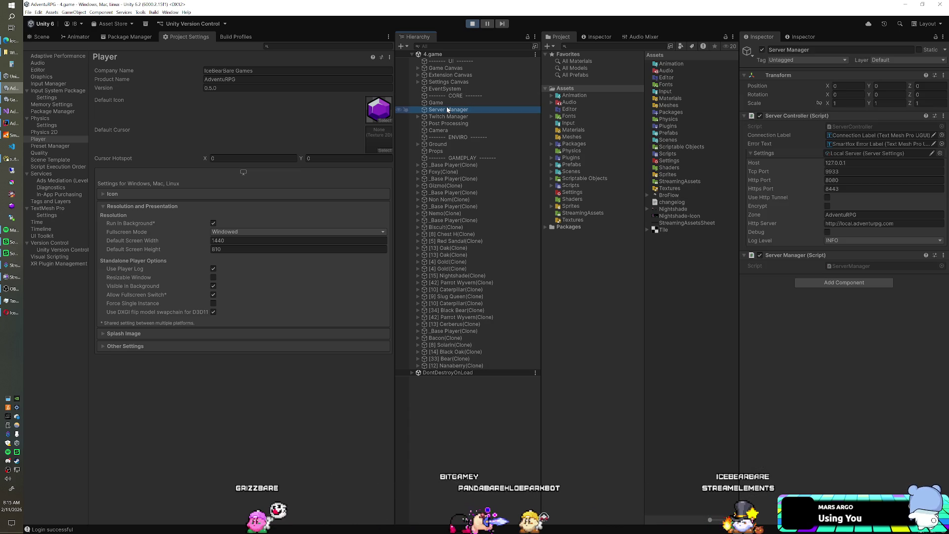
click(472, 23)
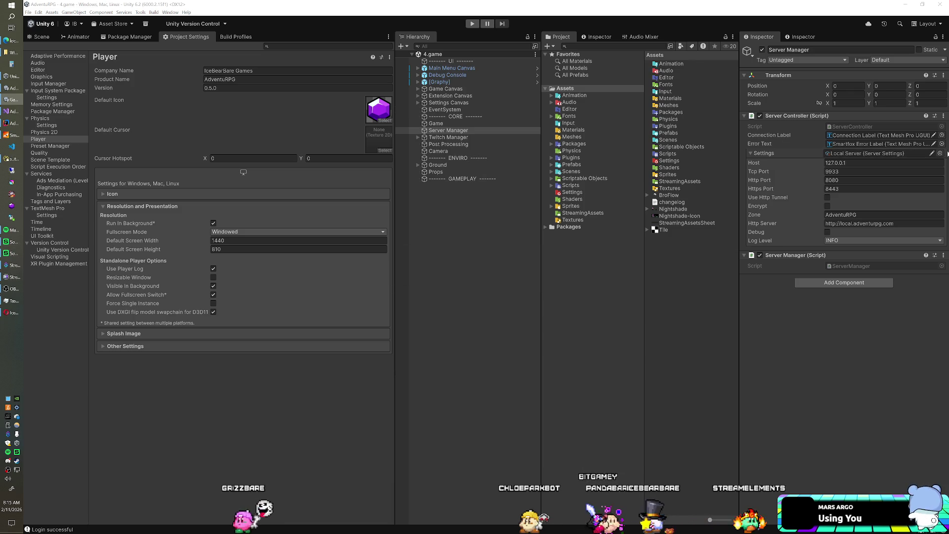
click(940, 154)
double_click(821, 55)
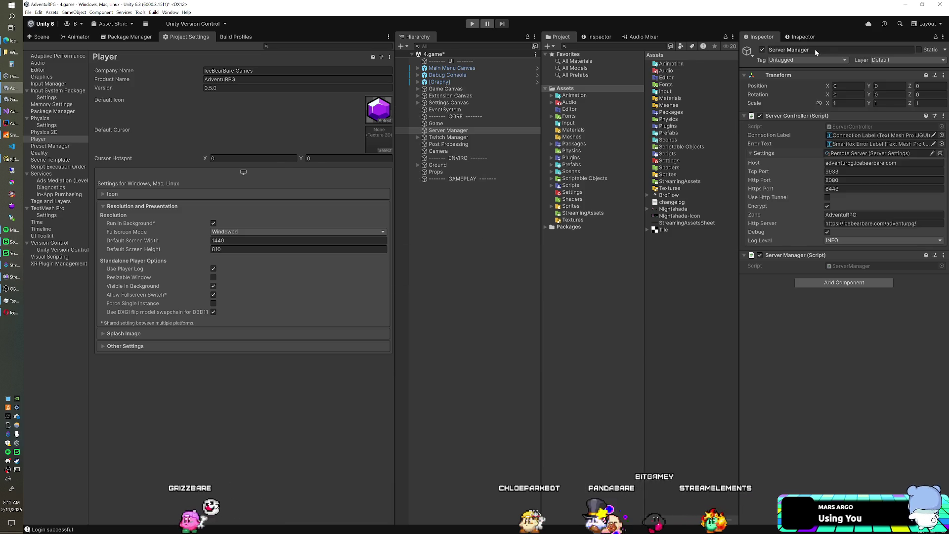
click(472, 23)
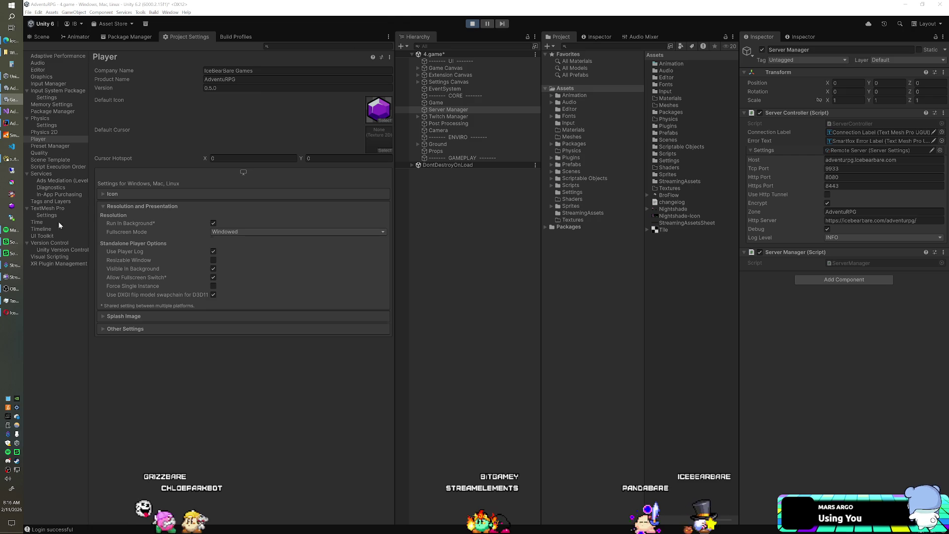
Step: Bring Task Manager in front of the running game to check CPU and GPU usage
click(4, 300)
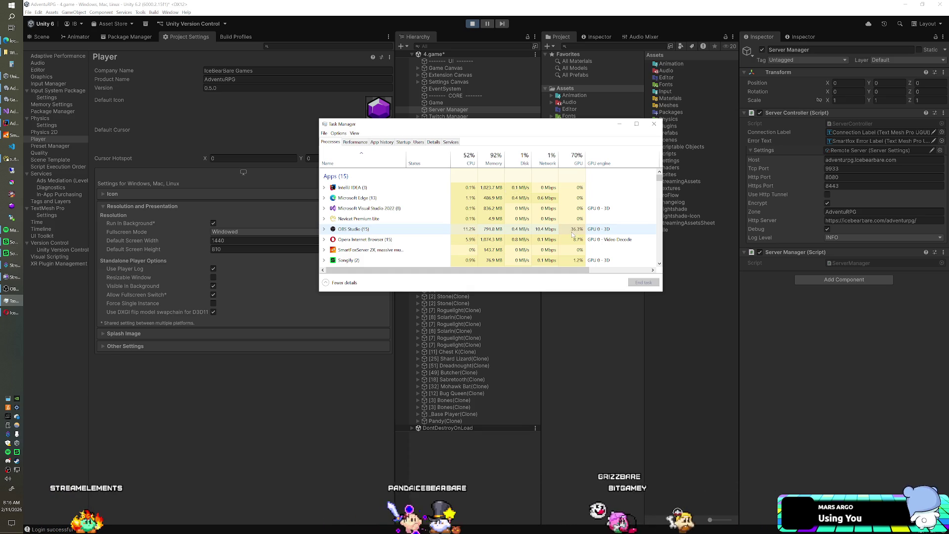
Step: Return to the Unity editor and exit Play mode with Ctrl+P
click(574, 29)
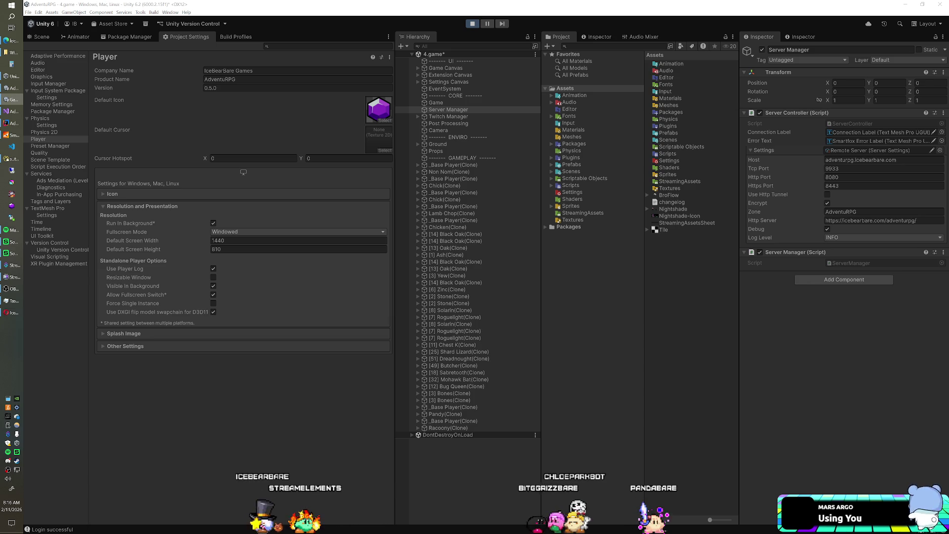
key(ctrl+p)
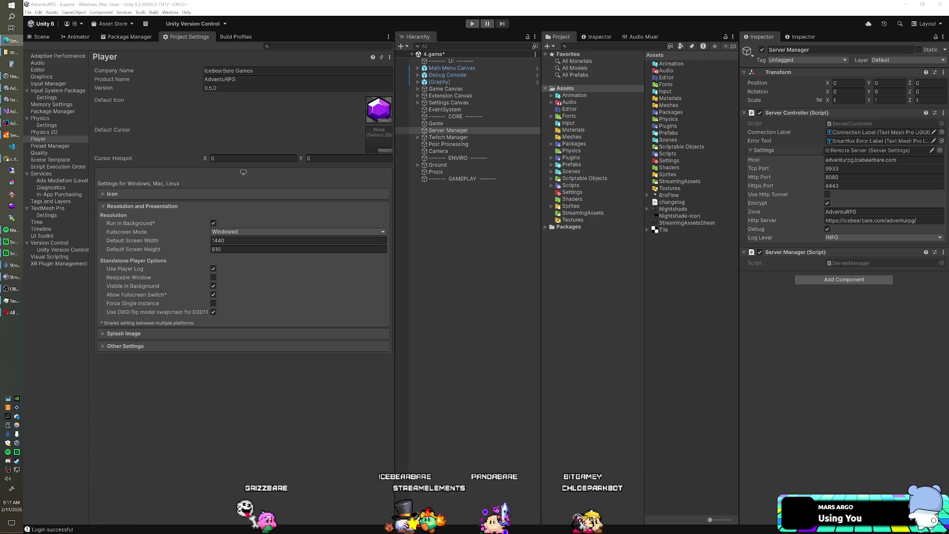
key(ctrl+p)
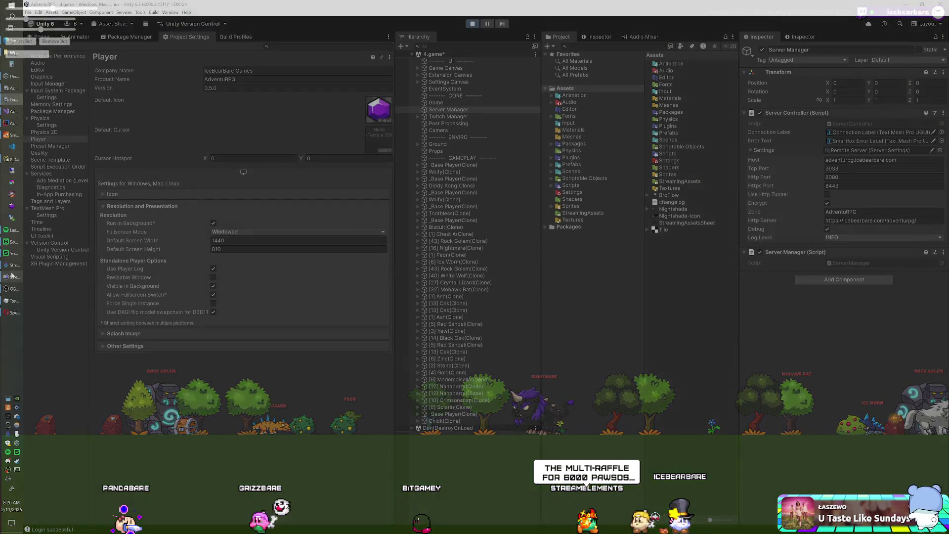
Step: Bring up Task Manager from the taskbar to check resource usage while the game runs
click(13, 300)
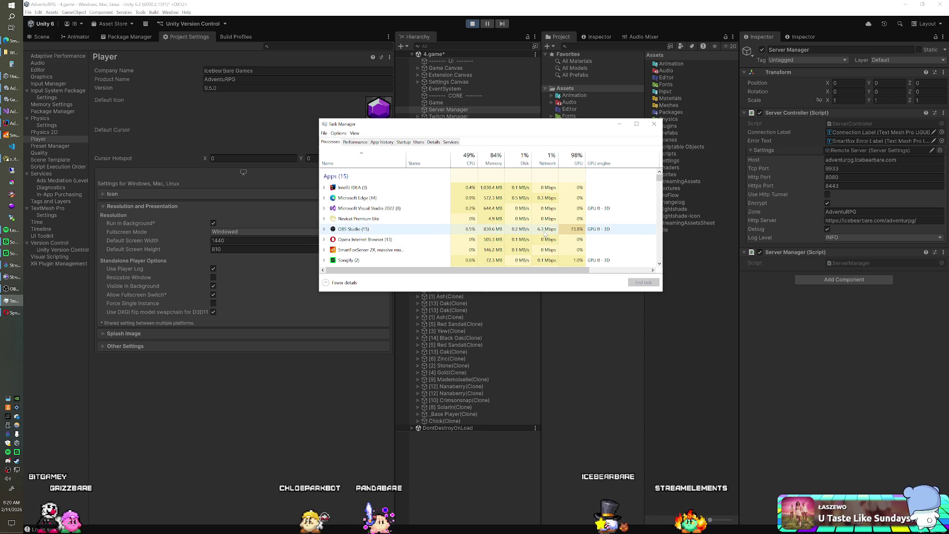
Step: Return to the Unity editor, glancing at Task Manager once more along the way
click(443, 15)
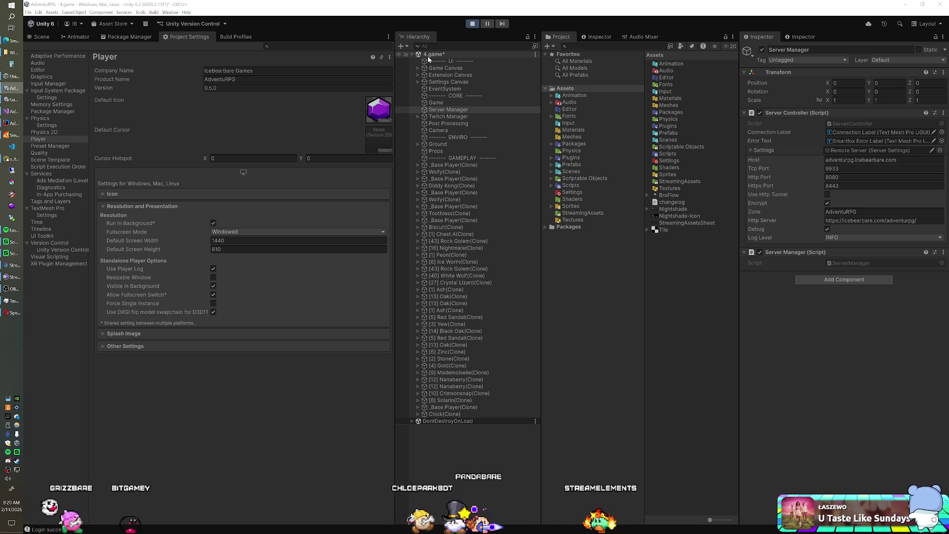
click(10, 302)
click(461, 24)
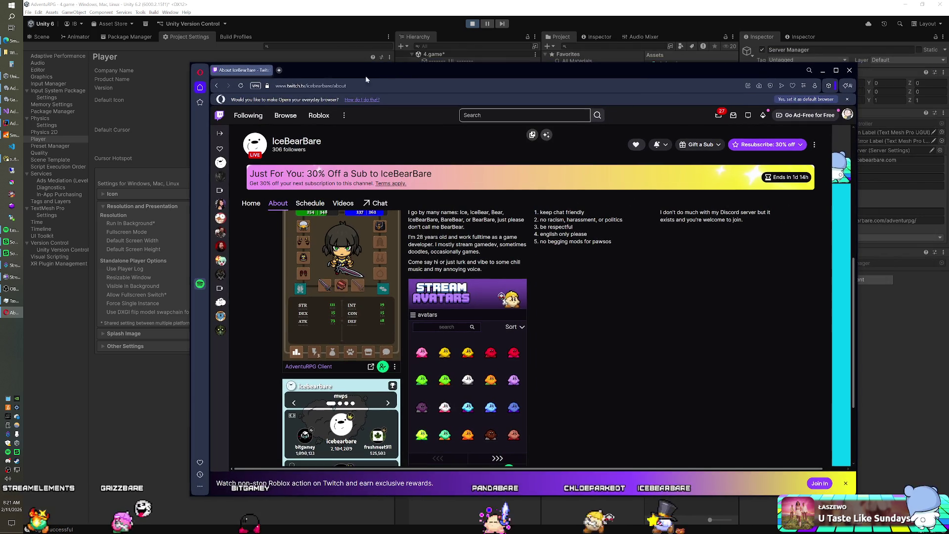
Step: Show the inventory in the AdventuRPG panel and use Solarin, Nightshade and one more item
scroll(324, 311, up, 1)
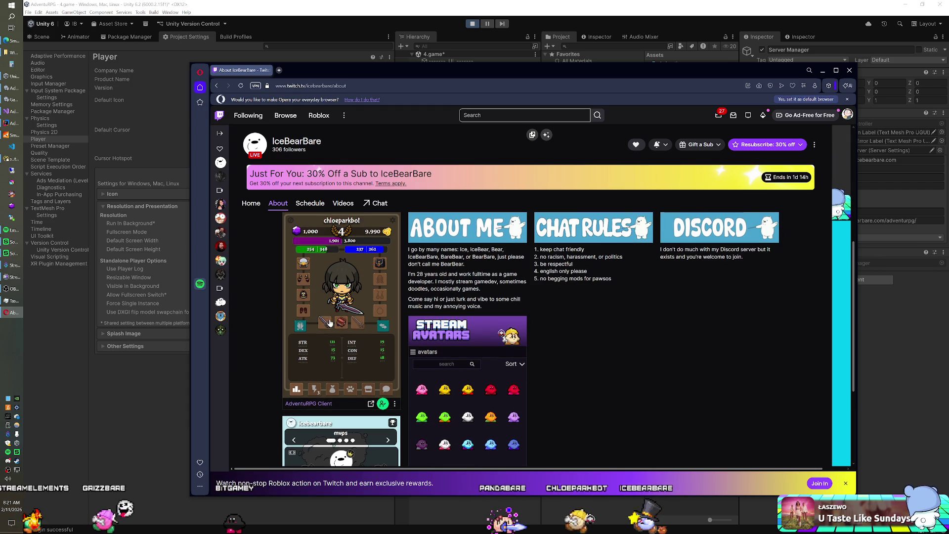
scroll(335, 321, up, 1)
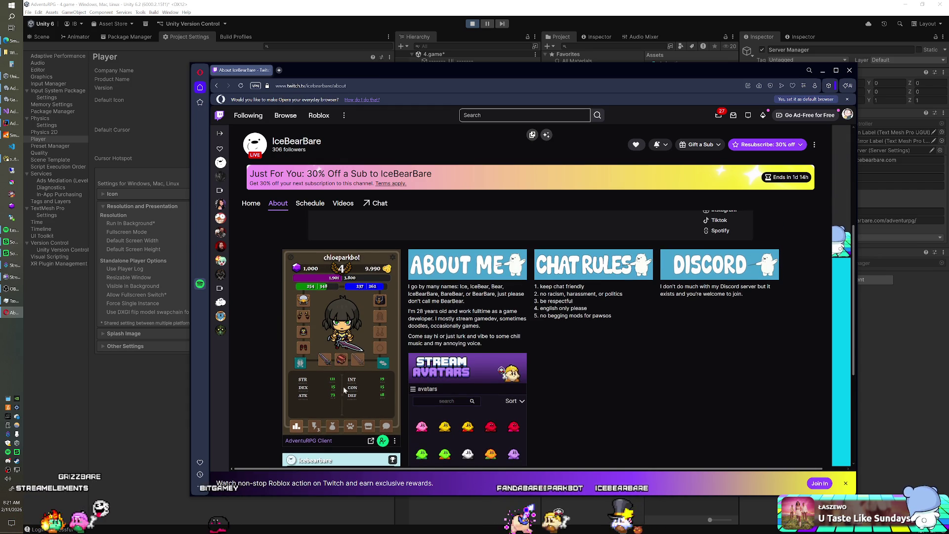
click(315, 428)
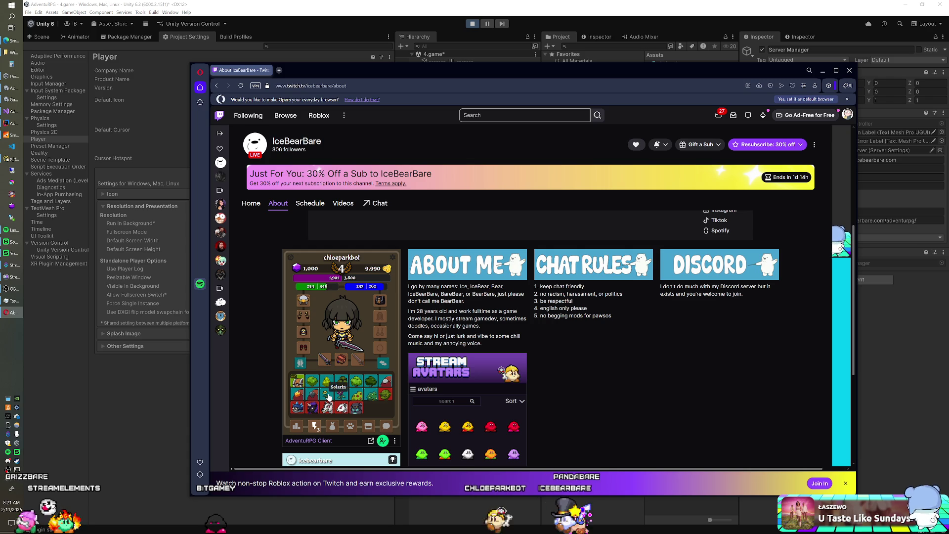
click(329, 395)
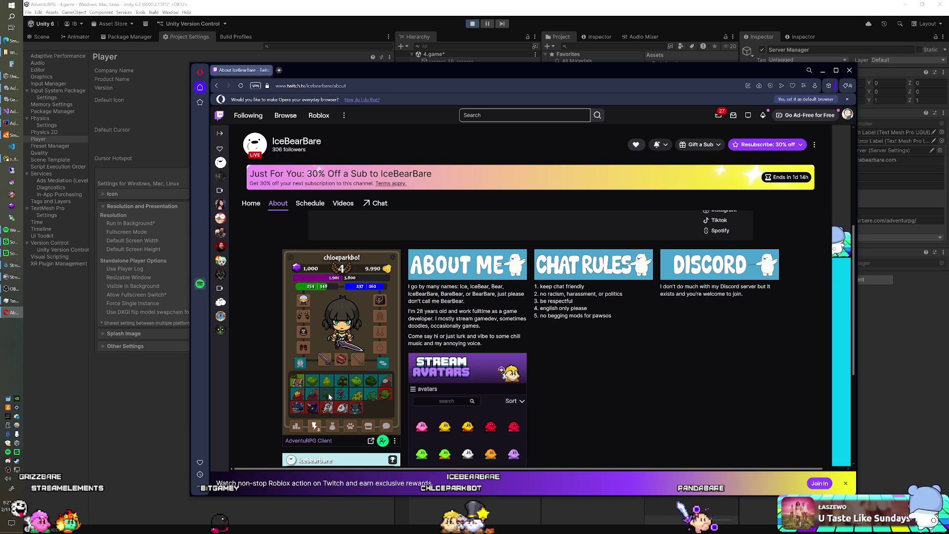
click(328, 396)
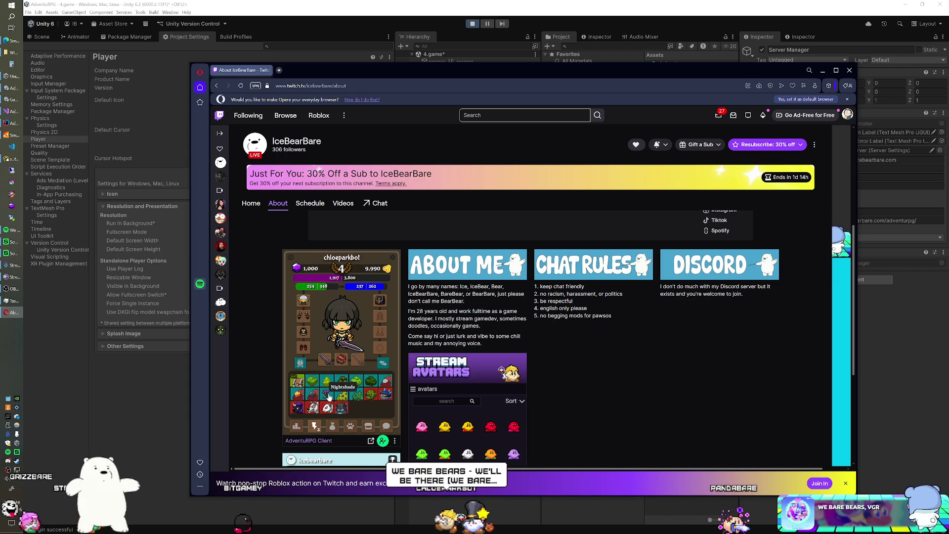
click(328, 408)
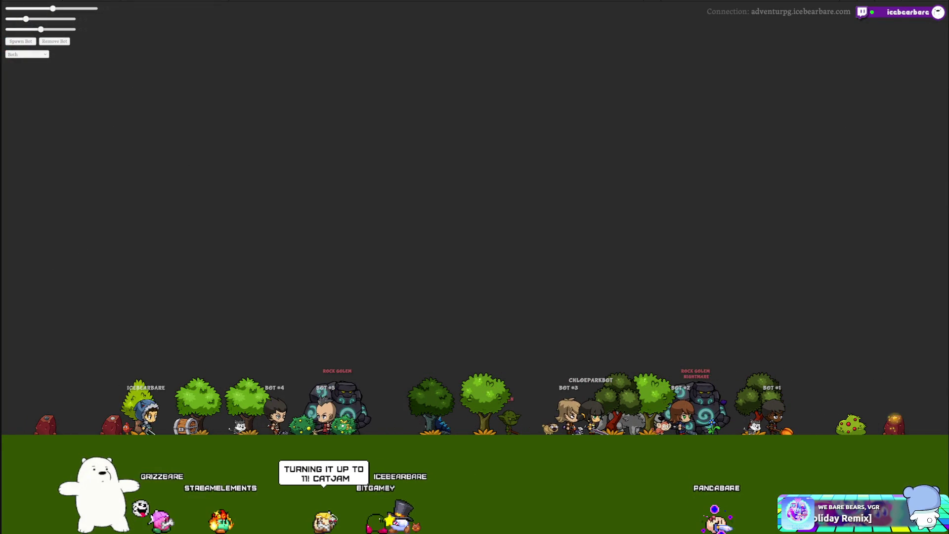
Step: Bring Task Manager to the front to check GPU usage
click(12, 303)
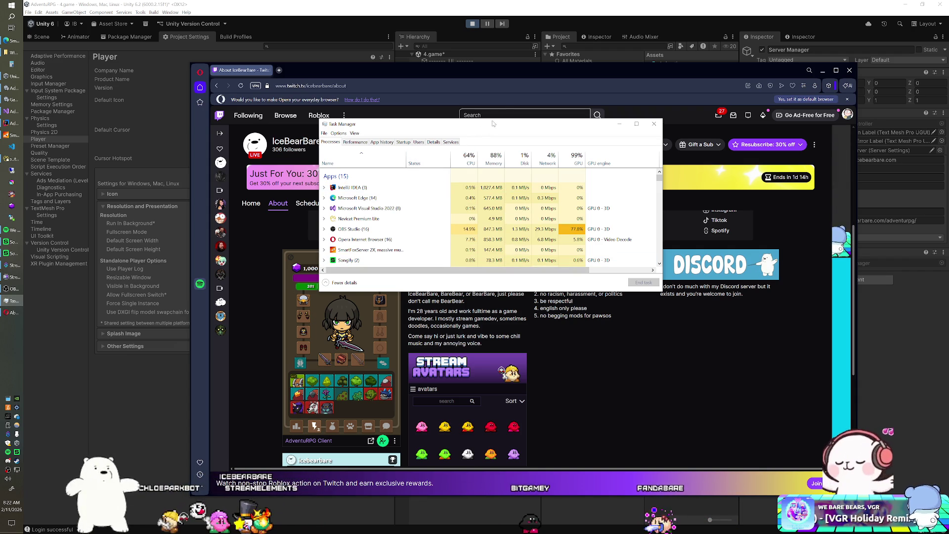
Step: Send Task Manager behind the Twitch About page in Opera
click(500, 75)
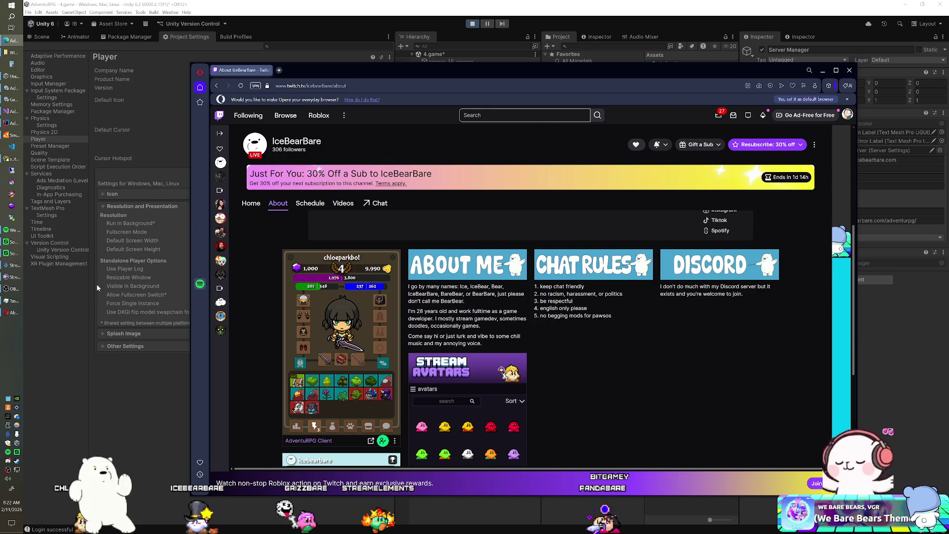
Step: Bring Task Manager back in front of the Twitch page
click(13, 301)
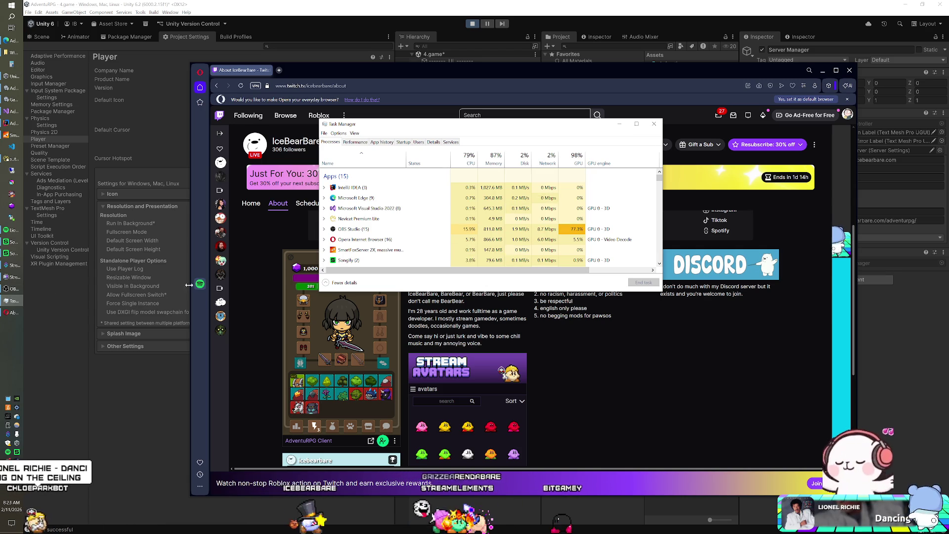
Step: Select the SmartFoxServer row in the Task Manager process list
click(327, 254)
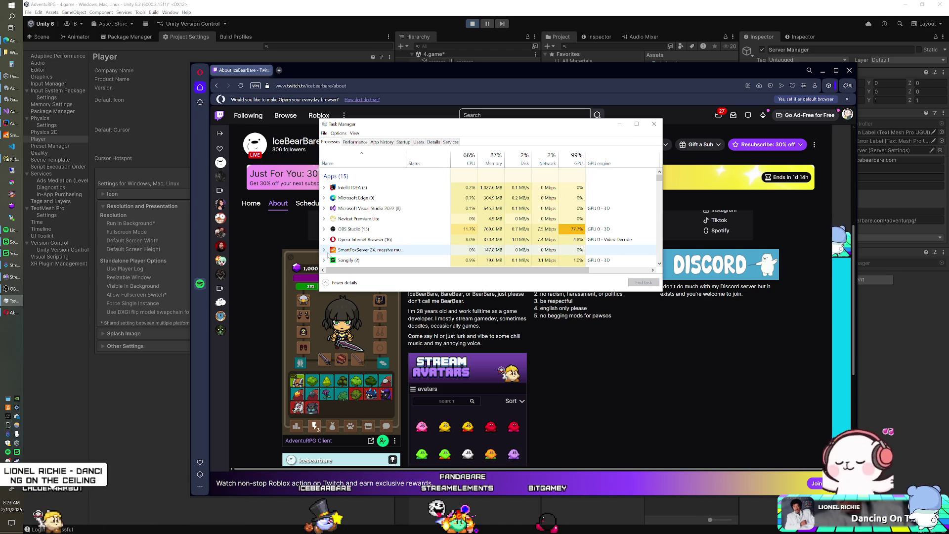
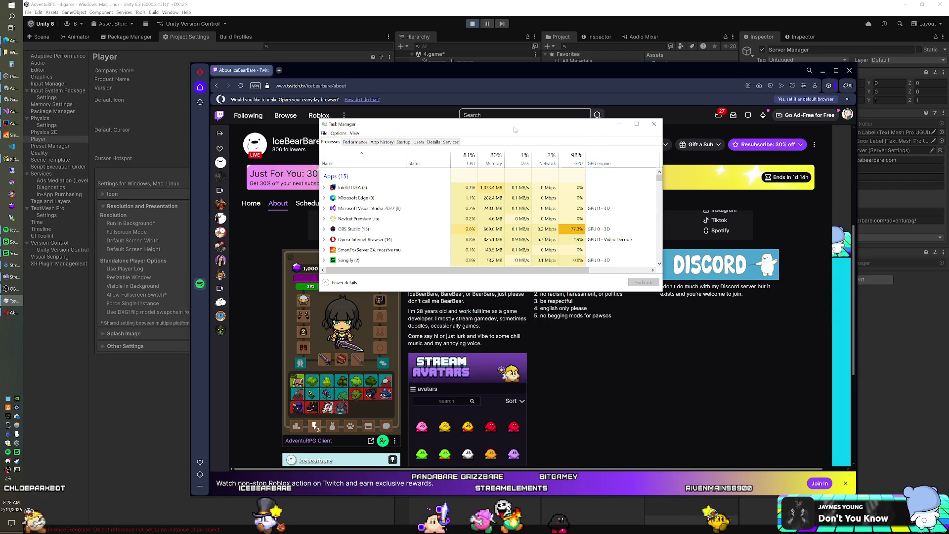
Step: Move Task Manager to the other monitor and push the Twitch Opera window aside to reveal Unity
drag(600, 142, 948, 142)
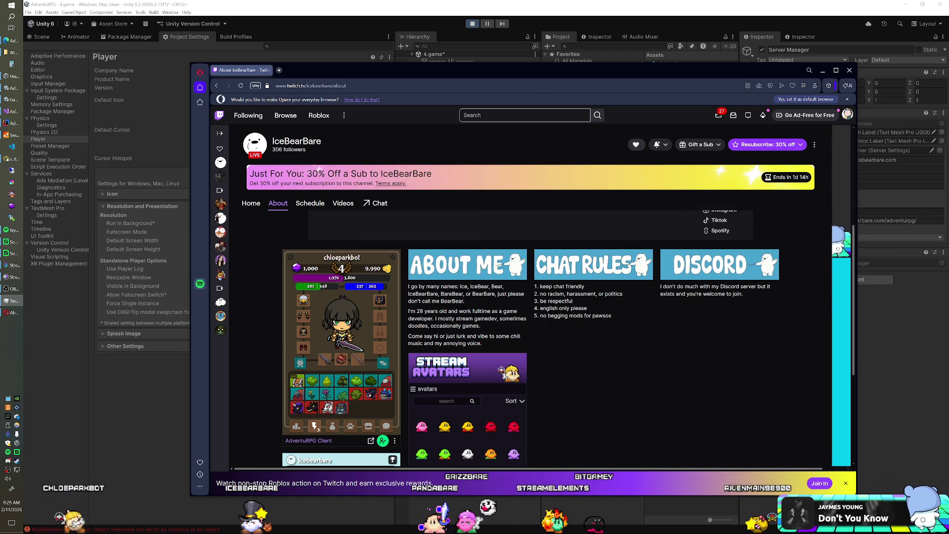
mouse_move(532, 72)
mouse_down()
mouse_move(491, 82)
mouse_move(506, 97)
mouse_move(948, 93)
mouse_move(948, 0)
mouse_move(948, 10)
mouse_up()
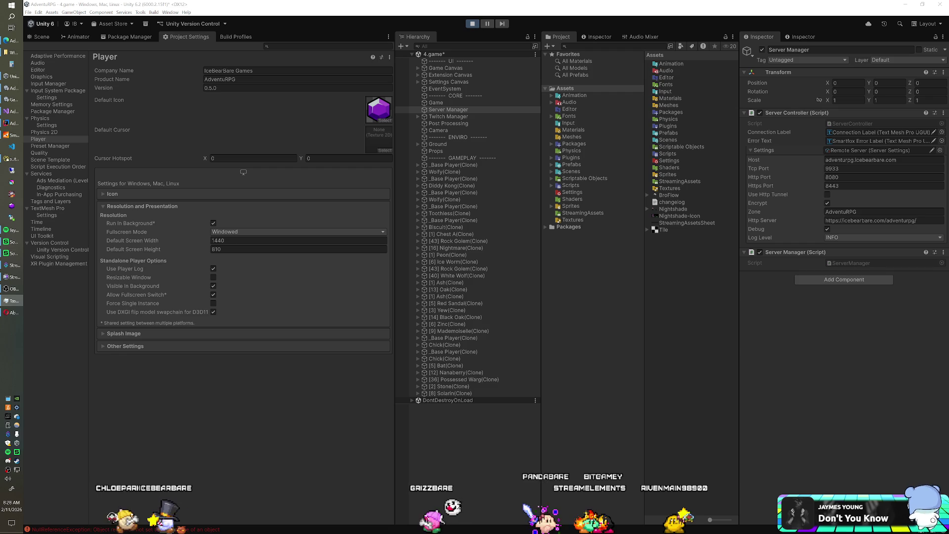
key(alt+Tab)
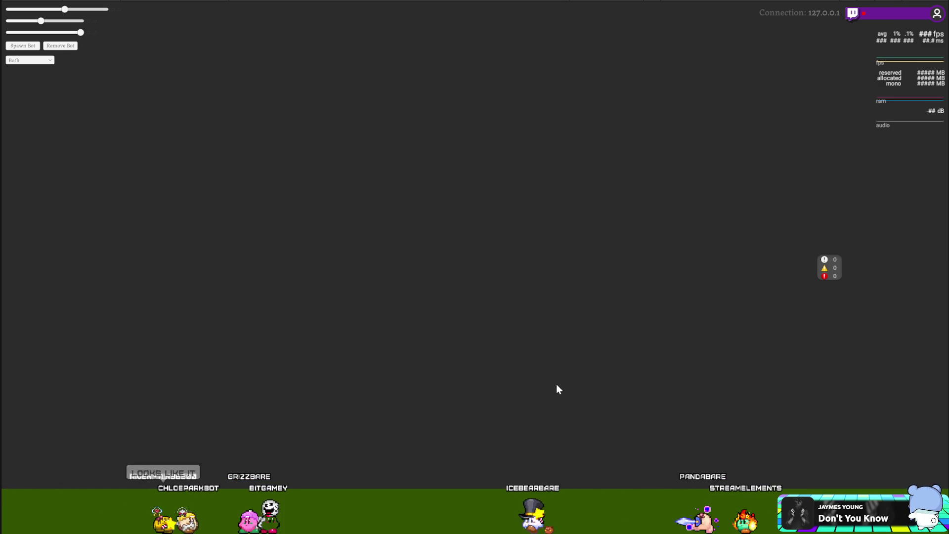
Step: Close the full-screen game window with Alt+F4 to get back to the Unity editor
key(alt+F4)
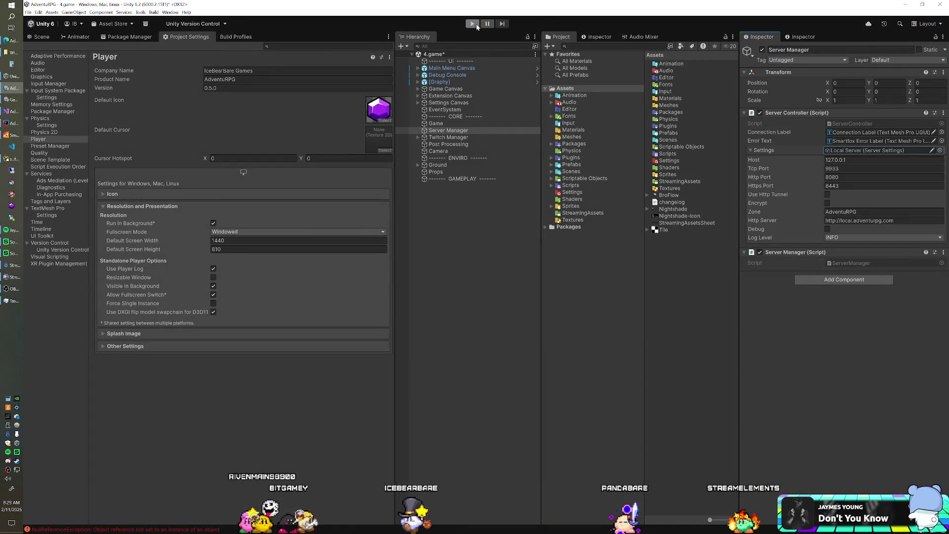
Step: Enter play mode to run the game full screen with bots, then return to the editor
click(475, 25)
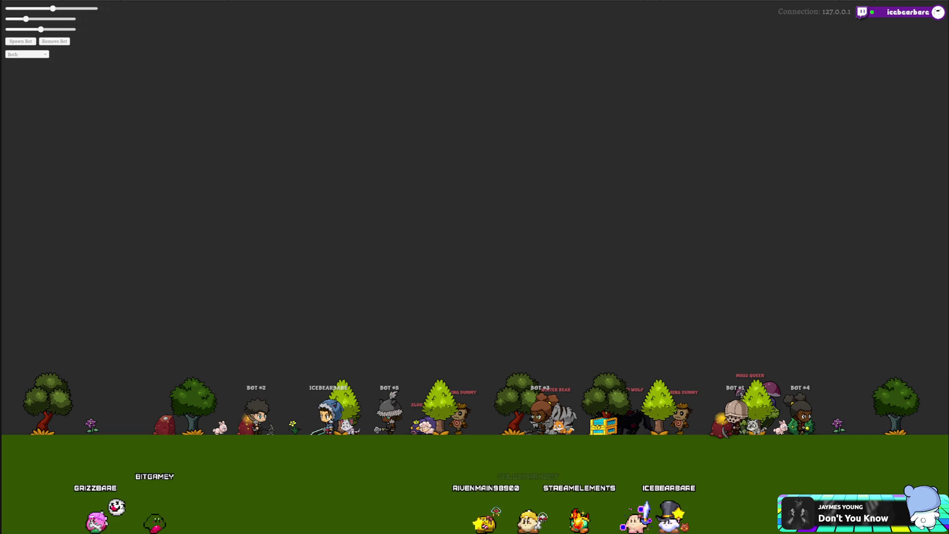
key(alt+Tab)
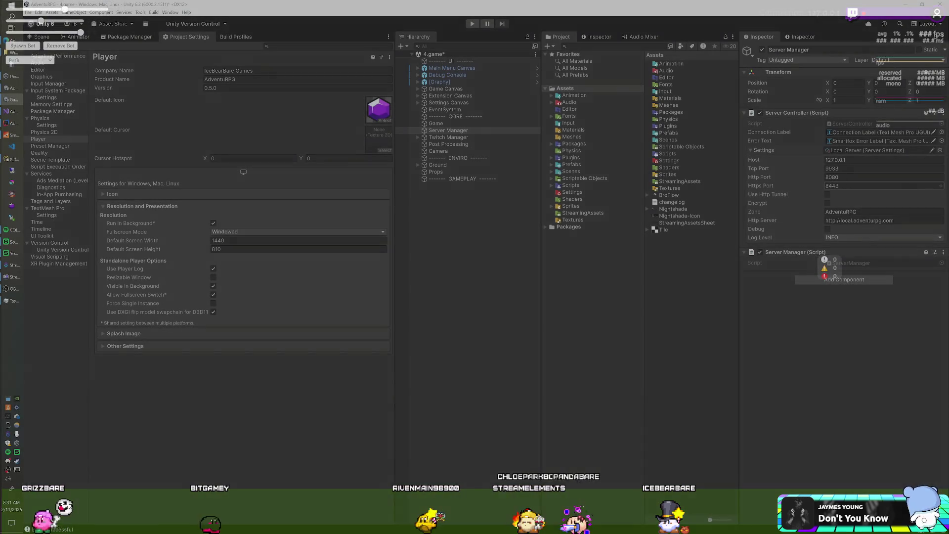
Step: Assign the Remote Server settings to the Server Controller and enter play mode
click(939, 150)
double_click(823, 63)
click(473, 23)
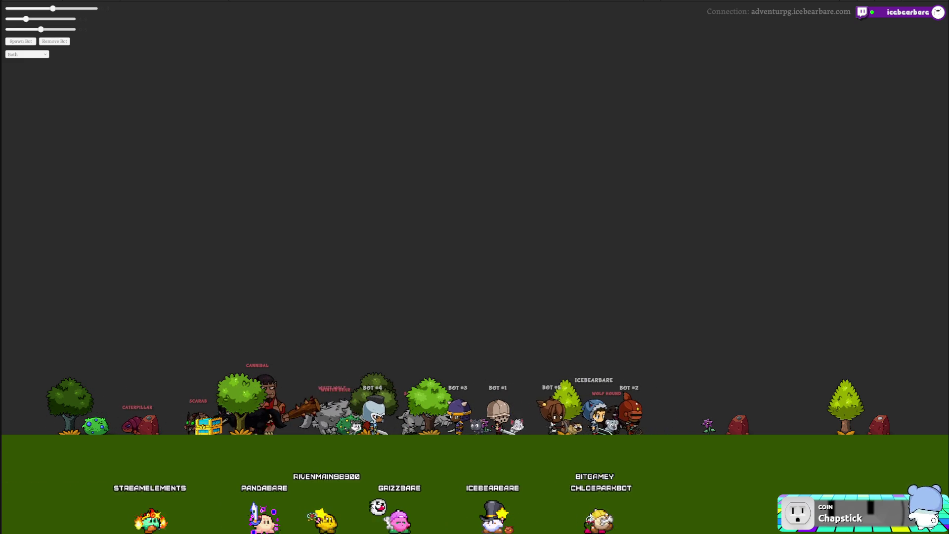
Step: Launch Opera Browser from the Windows Start menu
key(super)
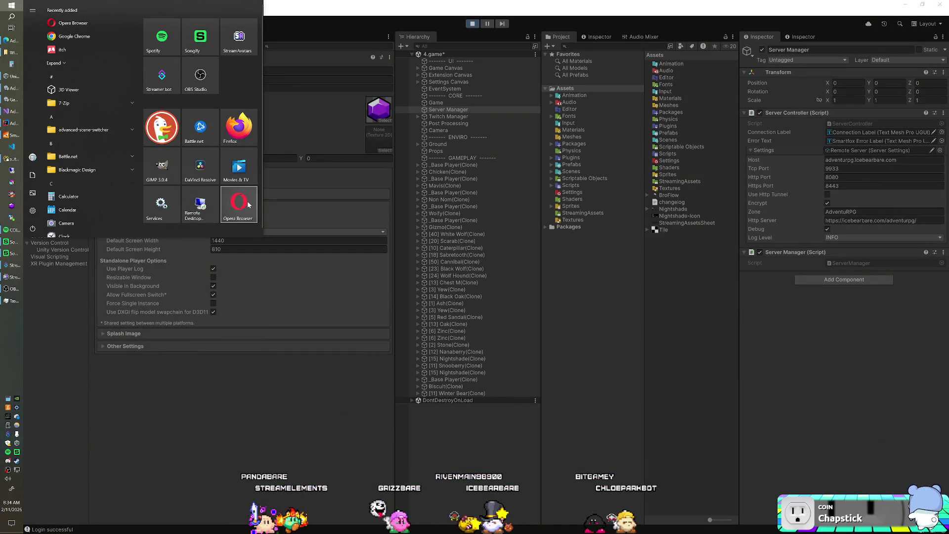
click(249, 204)
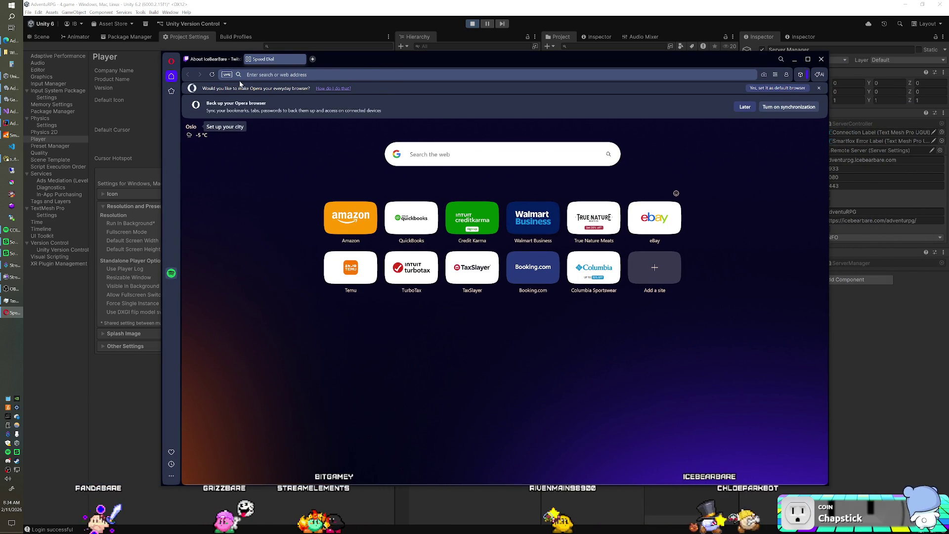
Step: Close the Speed Dial tab and scroll the IceBearBare About page down to its panels
click(301, 59)
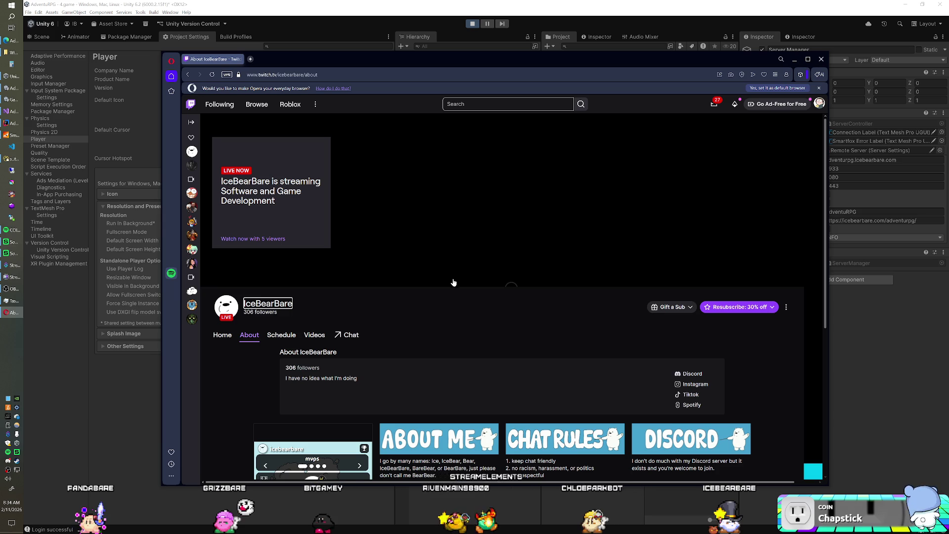
scroll(432, 315, down, 5)
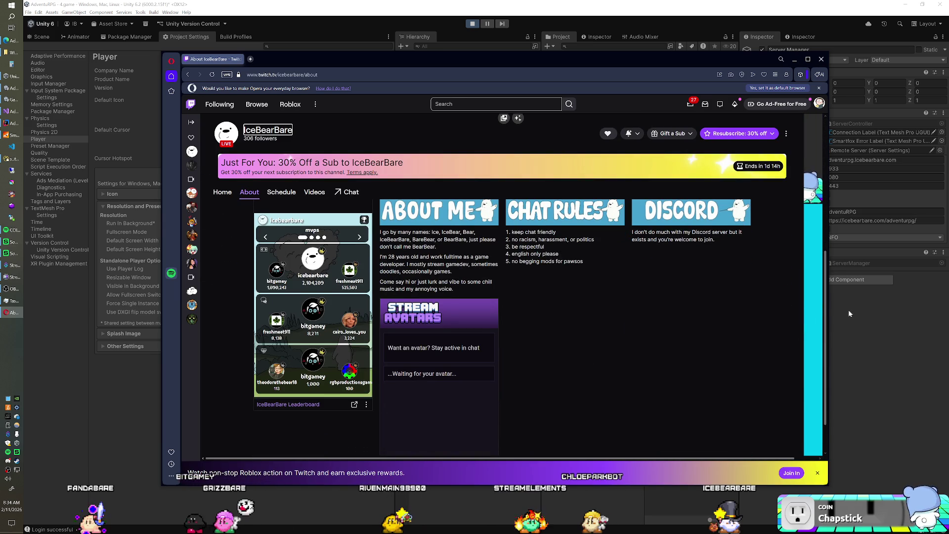
Step: Narrow the Opera window and accept the AdventuRPG Client extension prompt
mouse_move(824, 307)
mouse_down()
mouse_move(674, 316)
mouse_move(730, 316)
mouse_up()
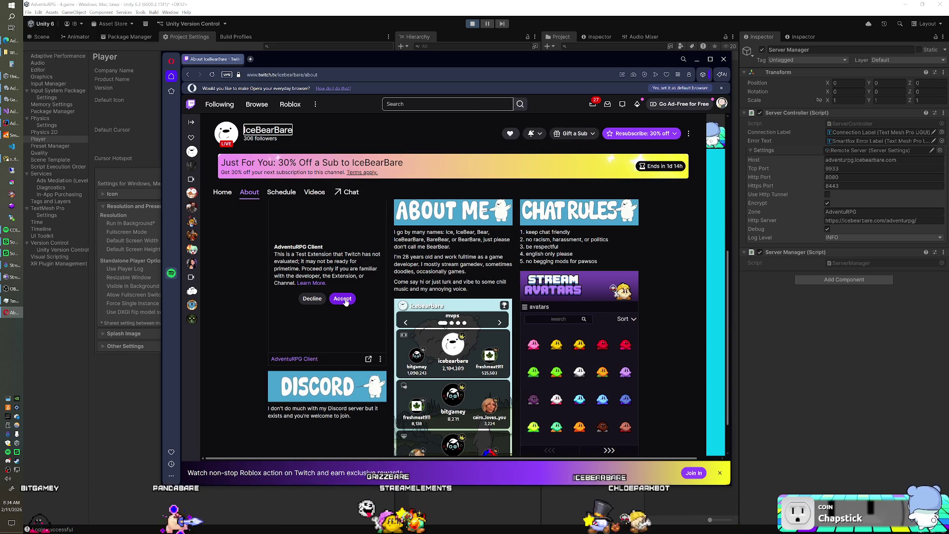
click(342, 298)
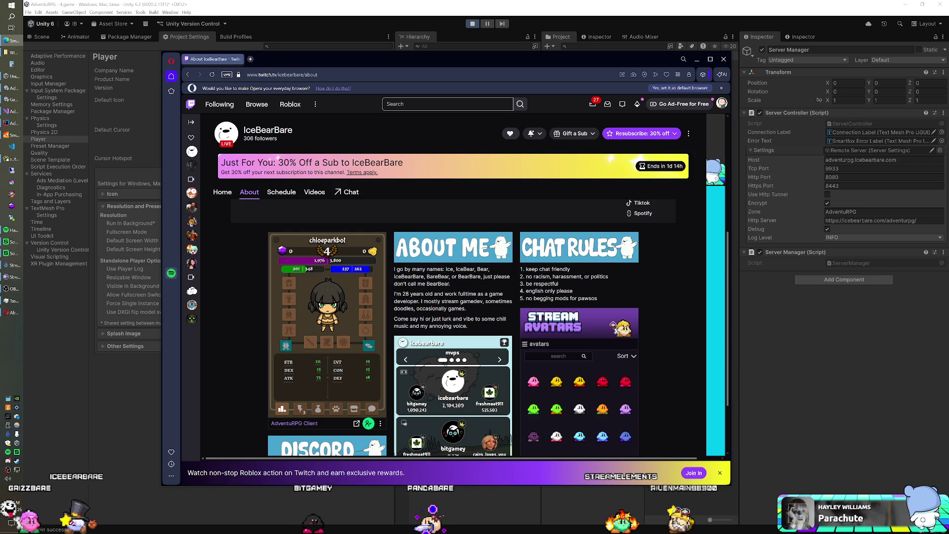
Step: Stop Unity play mode and bring the full-screen AdventuRPG build to the front
key(alt+Tab)
key(ctrl+p)
key(alt+Tab)
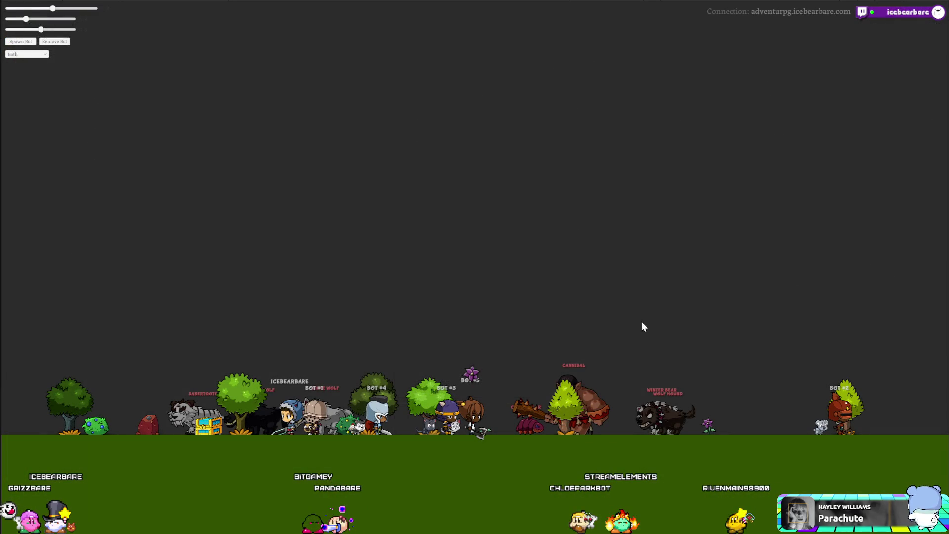
Step: Check the local game build's stats window, then return to the Unity editor's Player settings
key(alt+Tab)
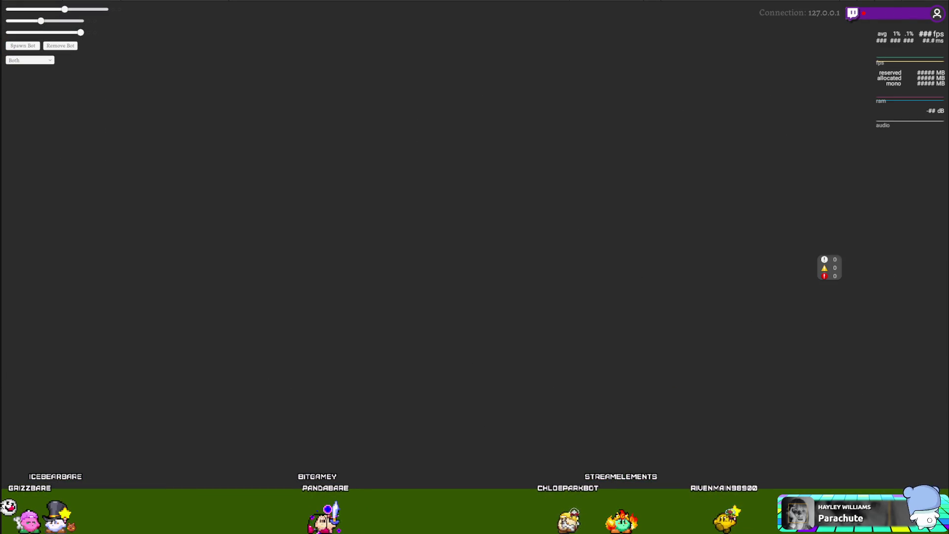
key(alt+Tab)
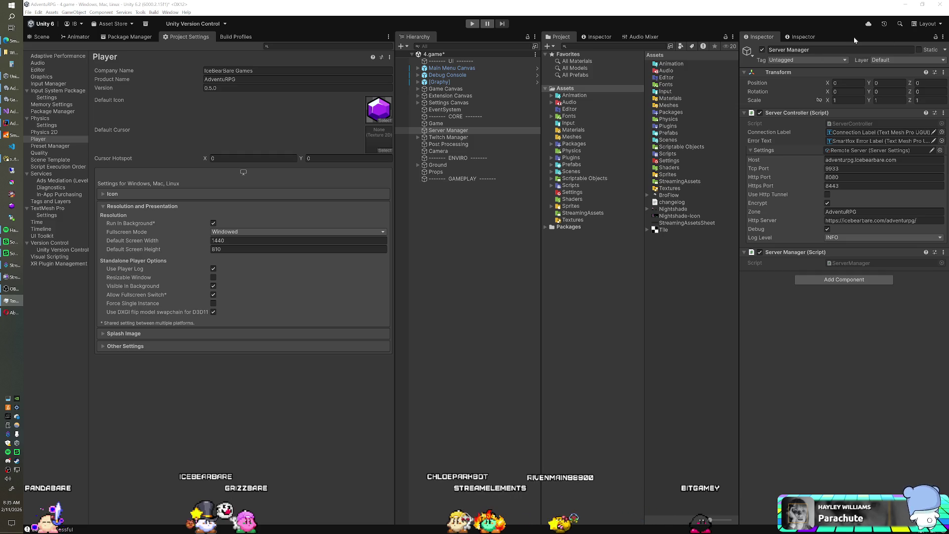
Step: Bring the Opera window with the disconnected extension to the front and close it
click(14, 312)
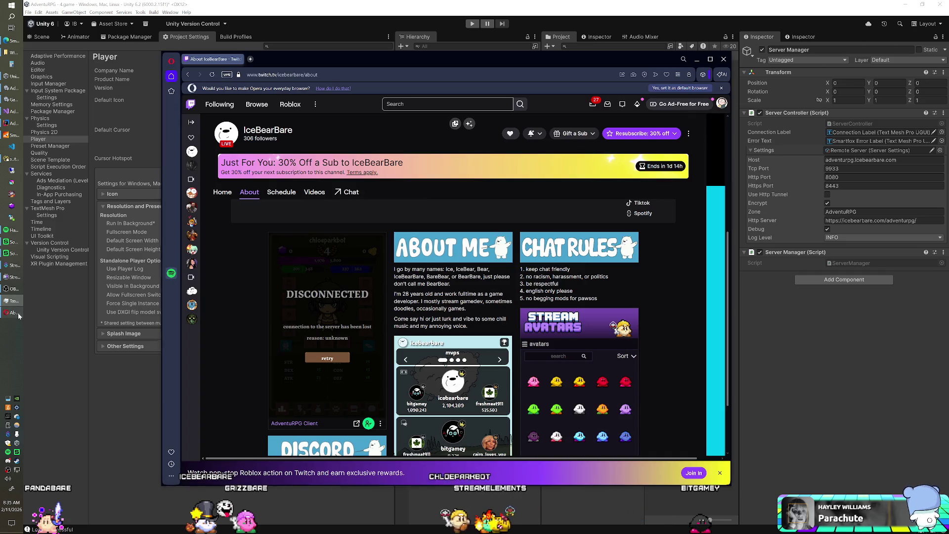
click(722, 59)
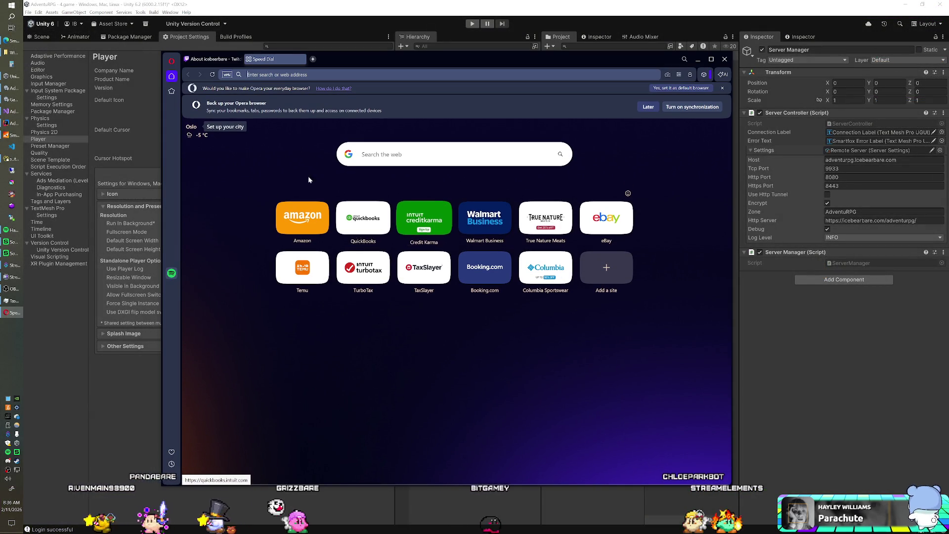
Step: Close the empty Speed Dial tab so the IceBearBare Twitch About page is active
key(ctrl+w)
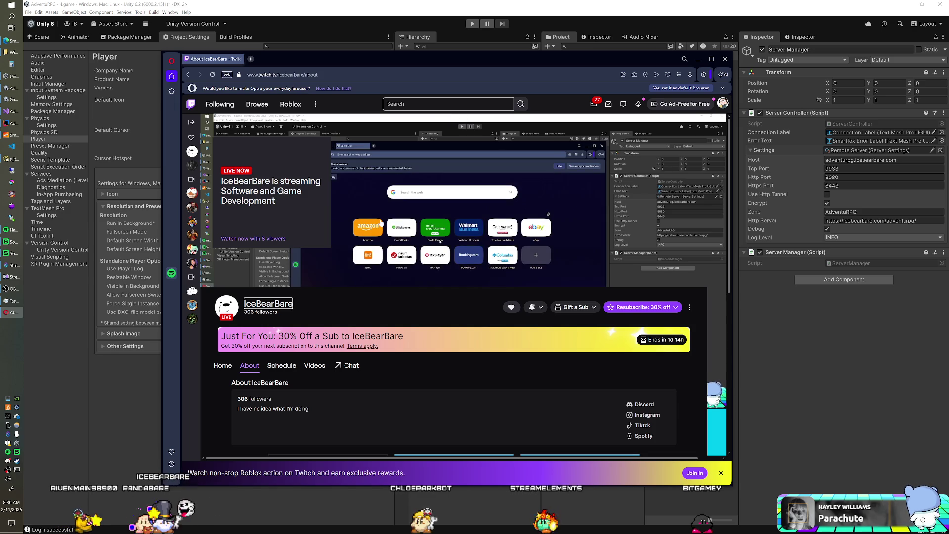
Step: Scroll down to the AdventuRPG Client extension panel, then start the Unity game in Play mode
scroll(379, 225, down, 3)
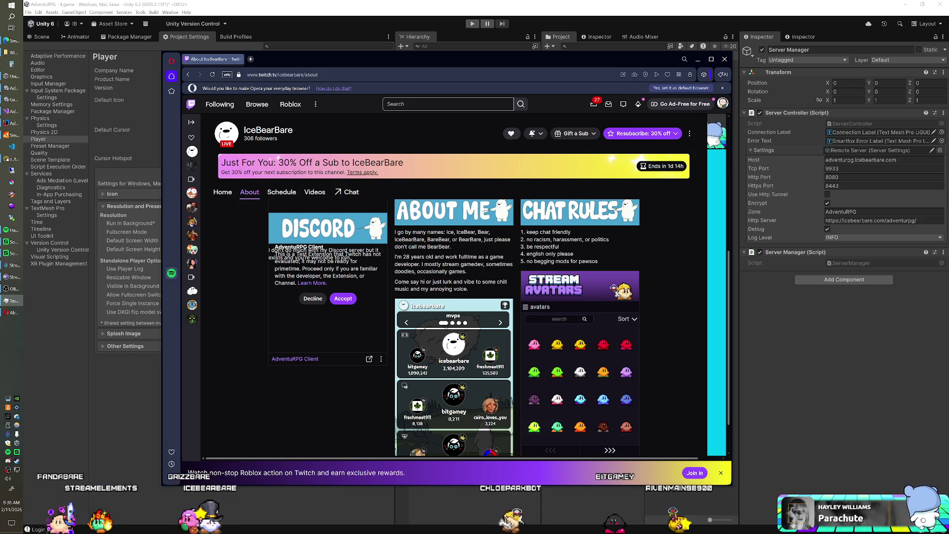
key(alt+Tab)
key(ctrl+p)
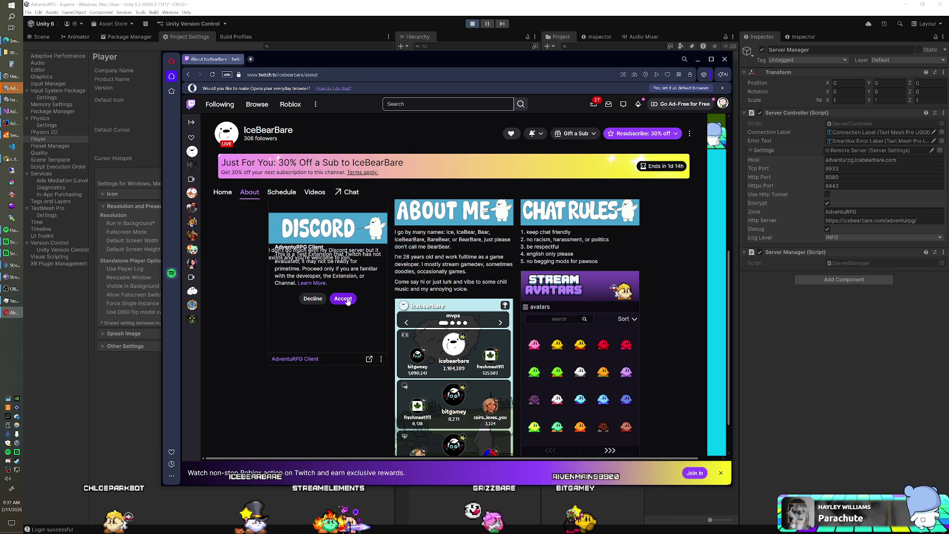
Step: Accept the AdventuRPG Client permission prompt, stop the Unity game, and bring Opera back
click(347, 298)
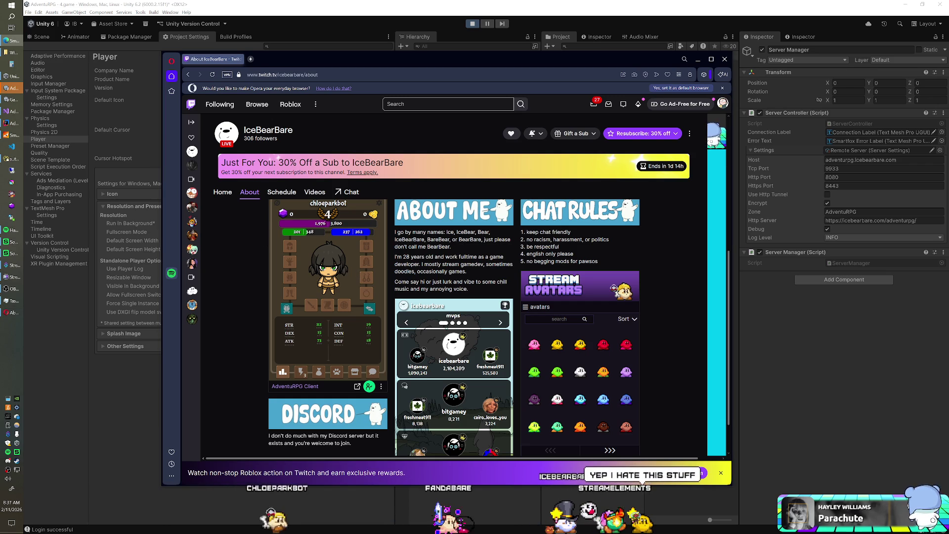
click(697, 59)
key(ctrl+p)
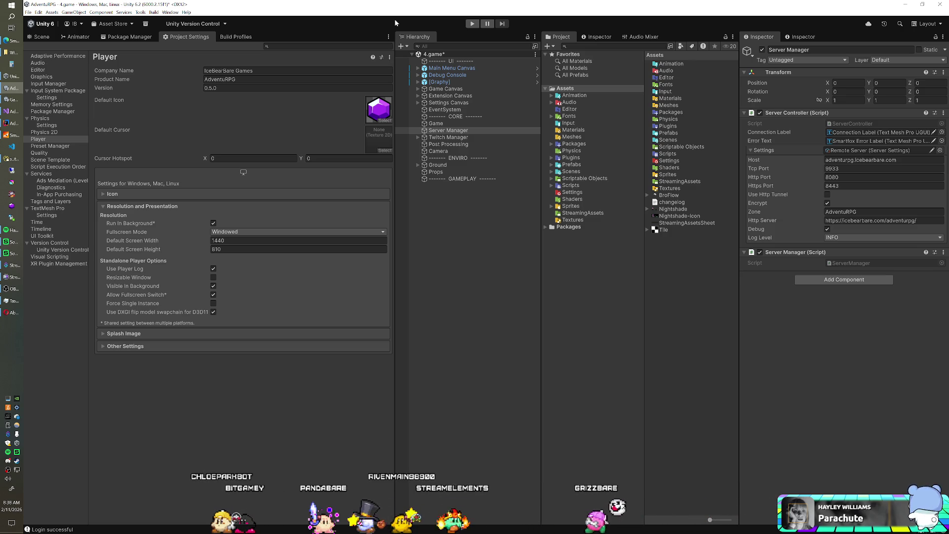
click(20, 312)
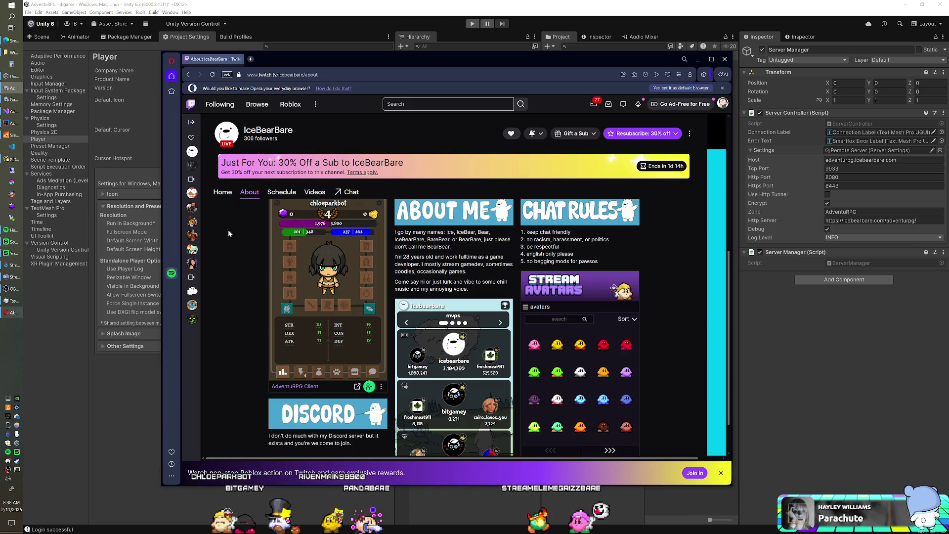
Step: Look through Twitch's Browse directory, then bring the Unity editor back in front
click(255, 105)
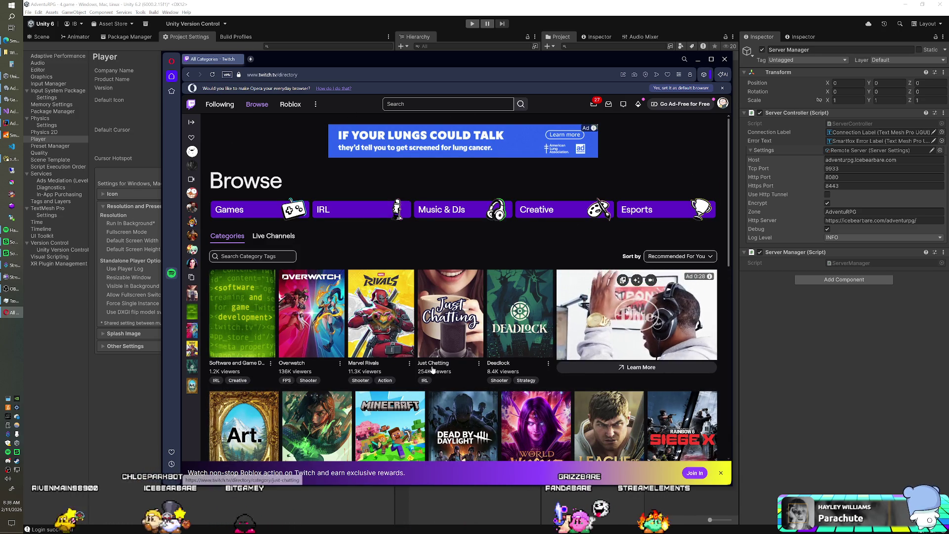
scroll(442, 362, down, 2)
scroll(437, 320, up, 2)
scroll(437, 318, down, 2)
scroll(437, 317, up, 2)
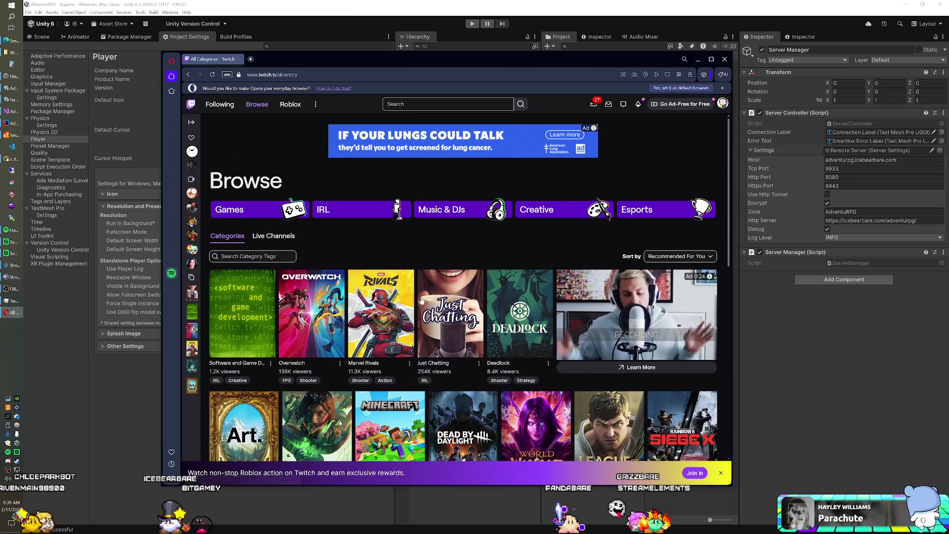
click(440, 9)
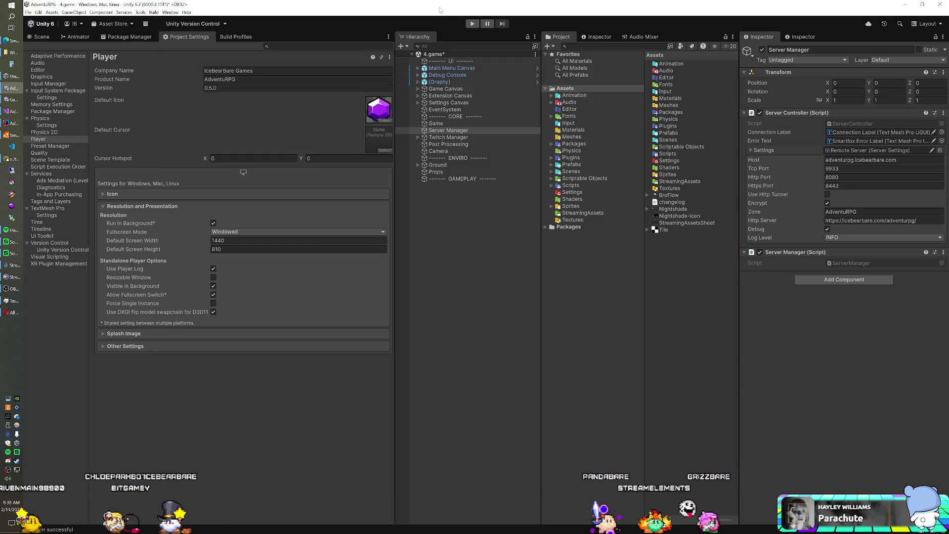
Step: Run the game in Play mode and bring the Twitch Browse window back over Unity
click(472, 24)
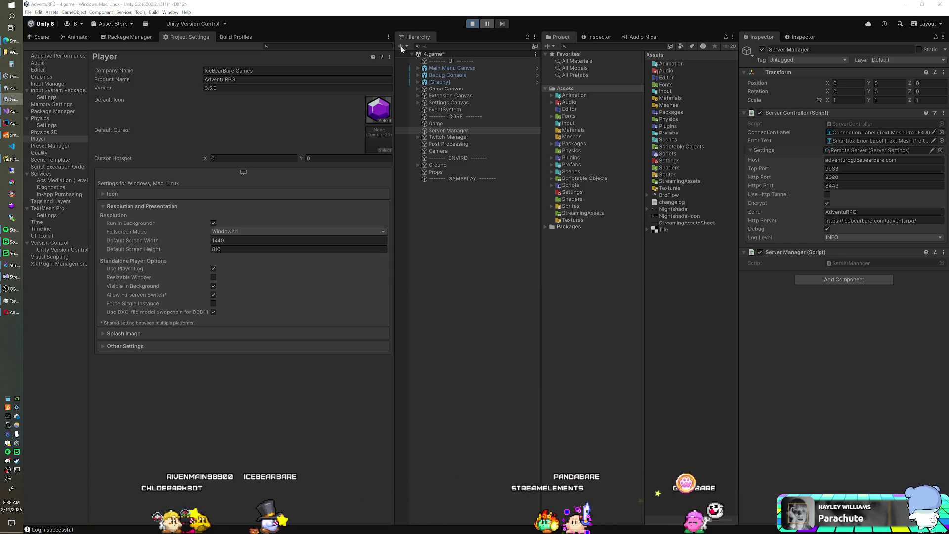
click(19, 317)
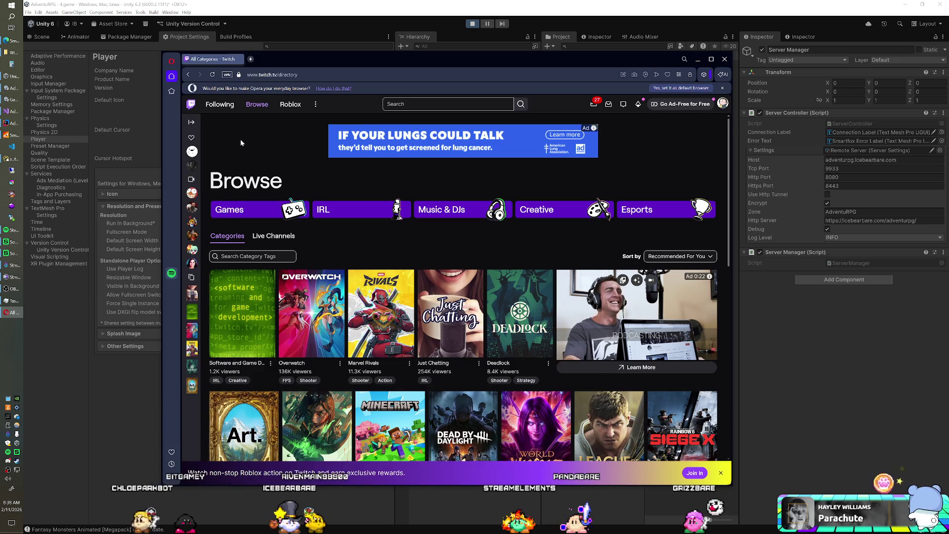
Step: Open the developer's channel, accept the AdventuRPG Client test extension, then close Opera
click(192, 151)
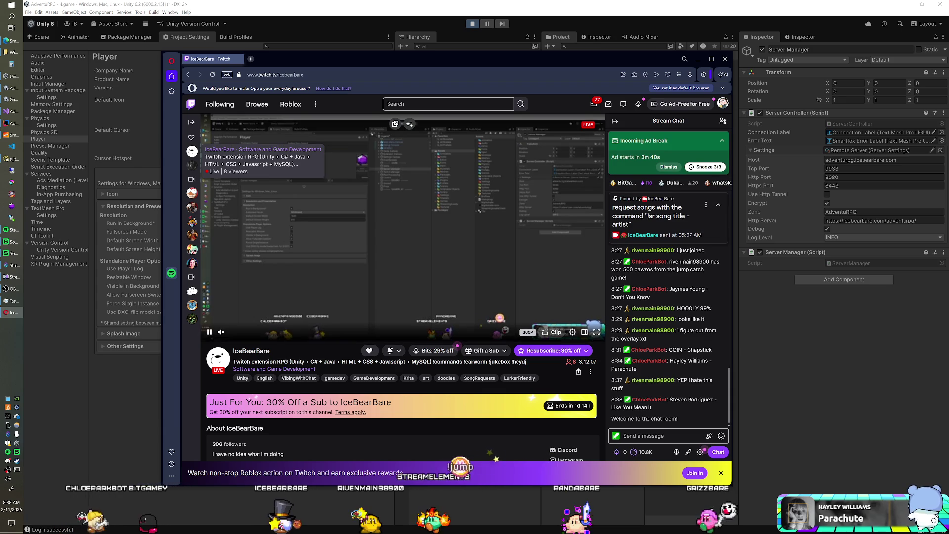
scroll(295, 238, down, 5)
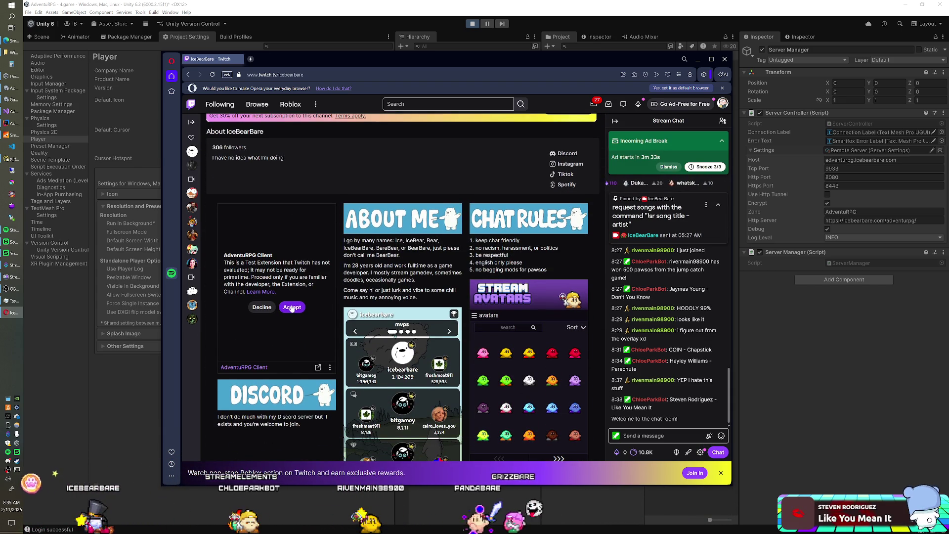
click(291, 307)
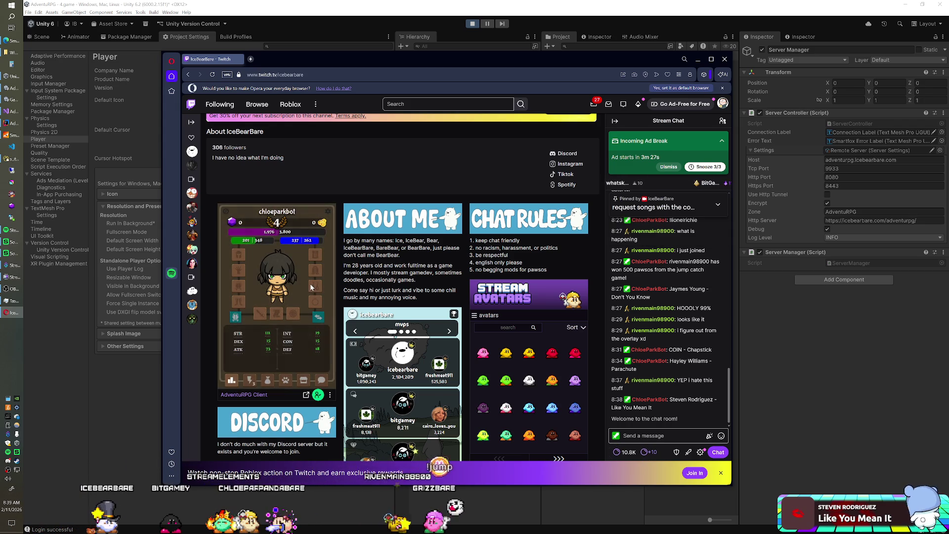
key(alt+F4)
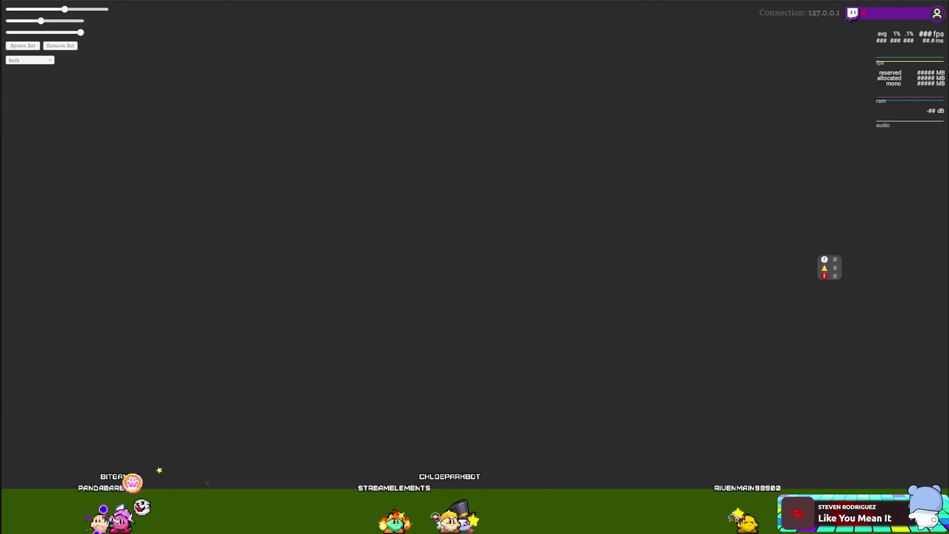
Step: Leave the full-screen AdventuRPG game and return to the Unity Editor
key(alt+Tab)
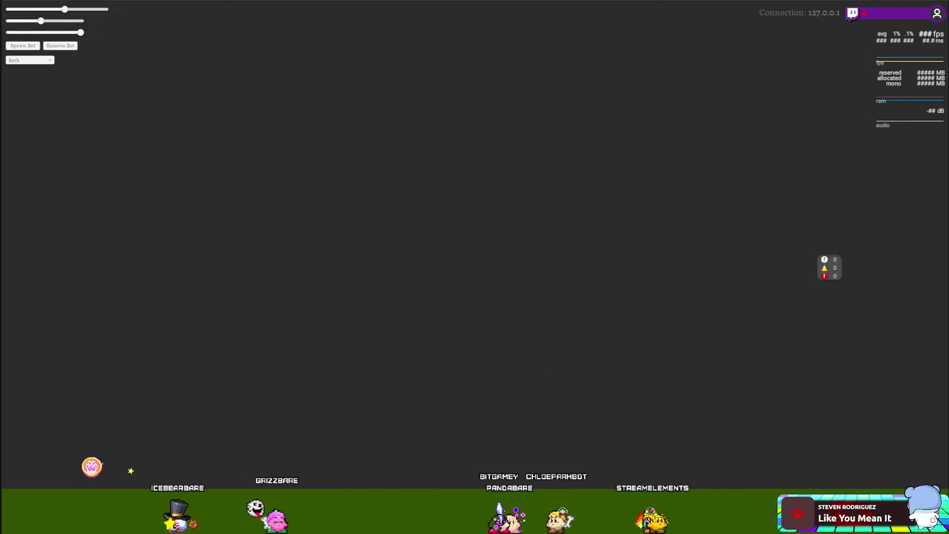
key(alt+F4)
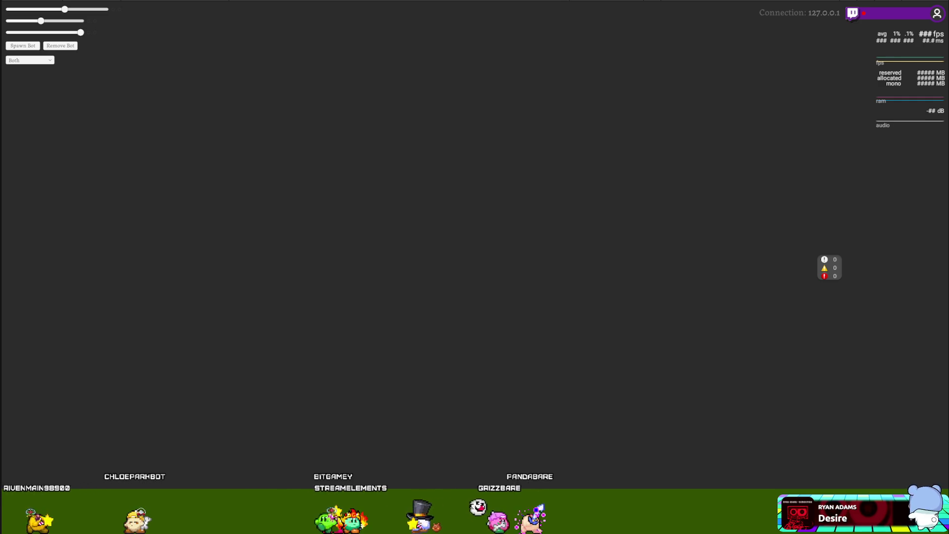
key(alt+F4)
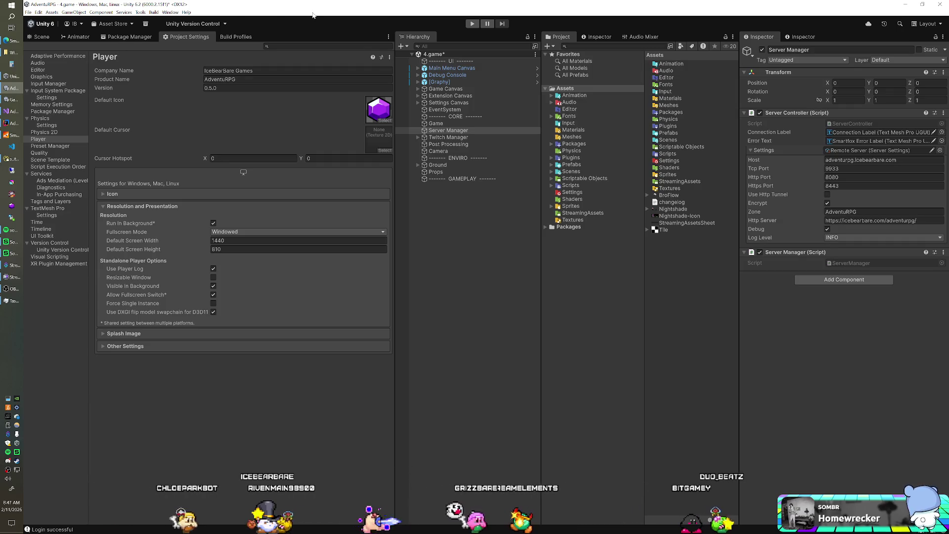
Step: Save the 4.game scene with Ctrl+S
key(ctrl+s)
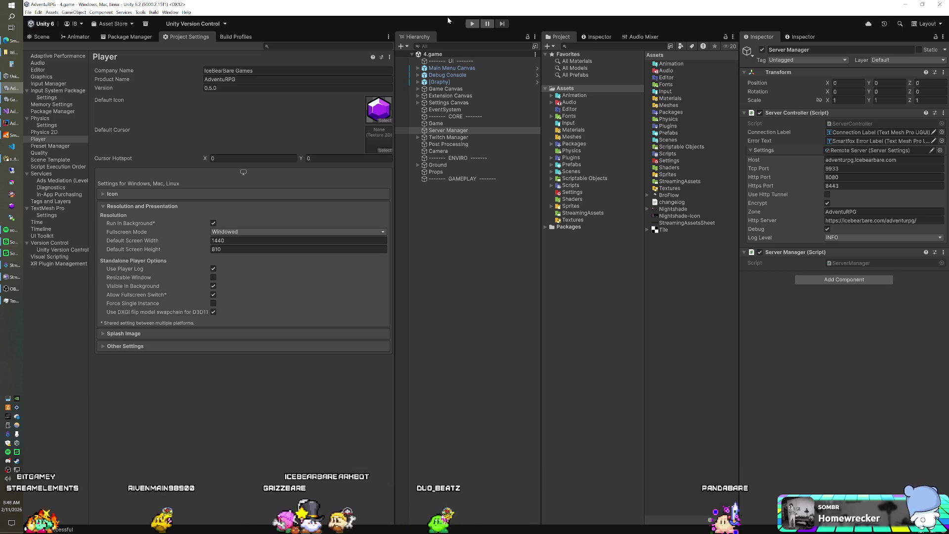
Step: Start the game in Play mode, then exit the full-screen Game view while it keeps running
click(475, 24)
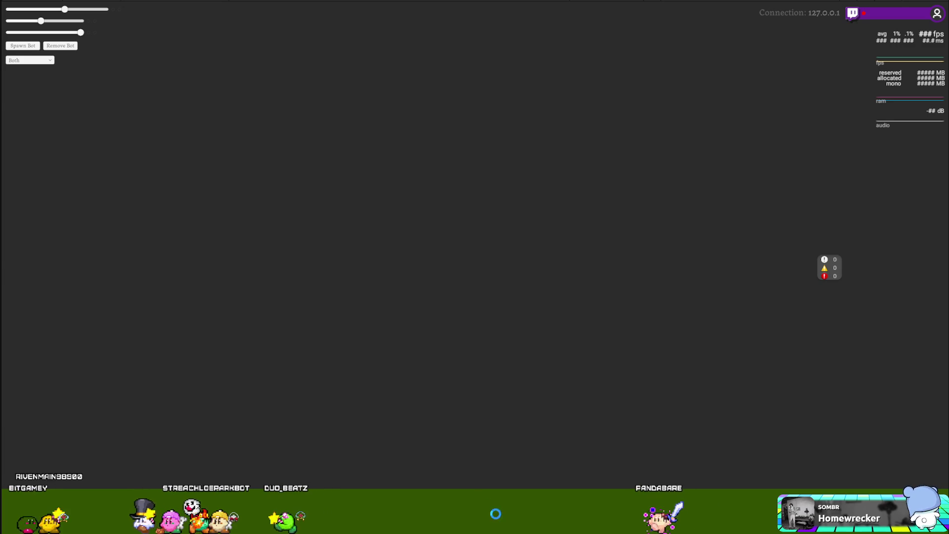
key(ctrl+shift+F7)
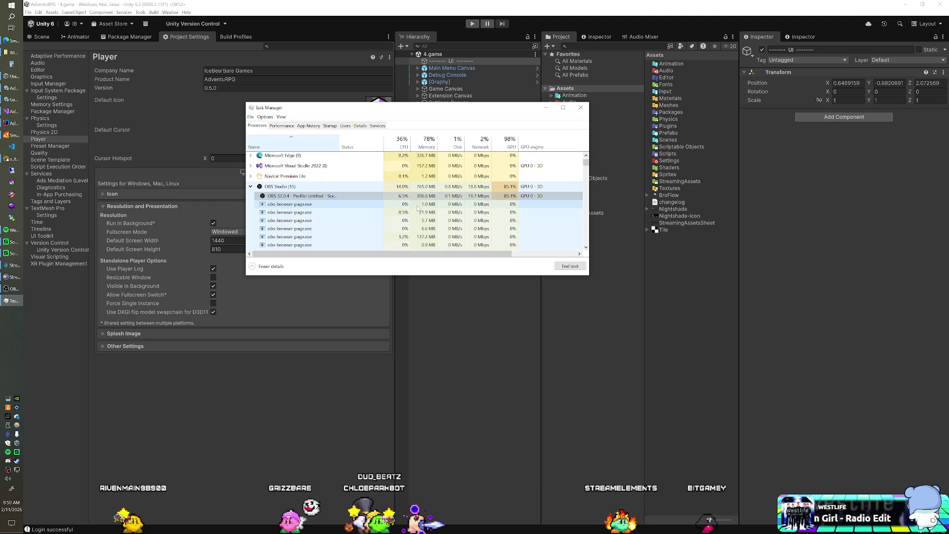
Step: Scroll through OBS Studio's obs-browser-page processes and their resource usage
scroll(420, 210, down, 4)
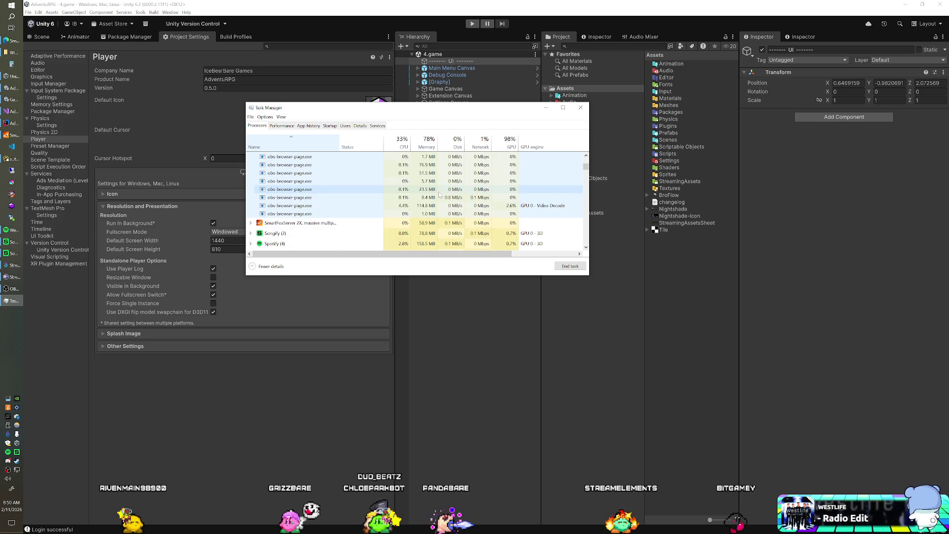
scroll(332, 197, up, 5)
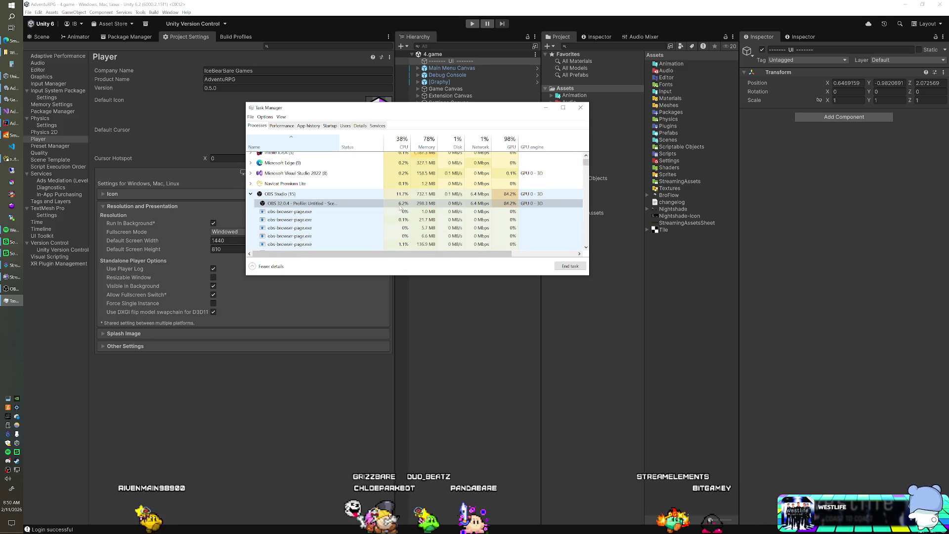
scroll(399, 206, up, 1)
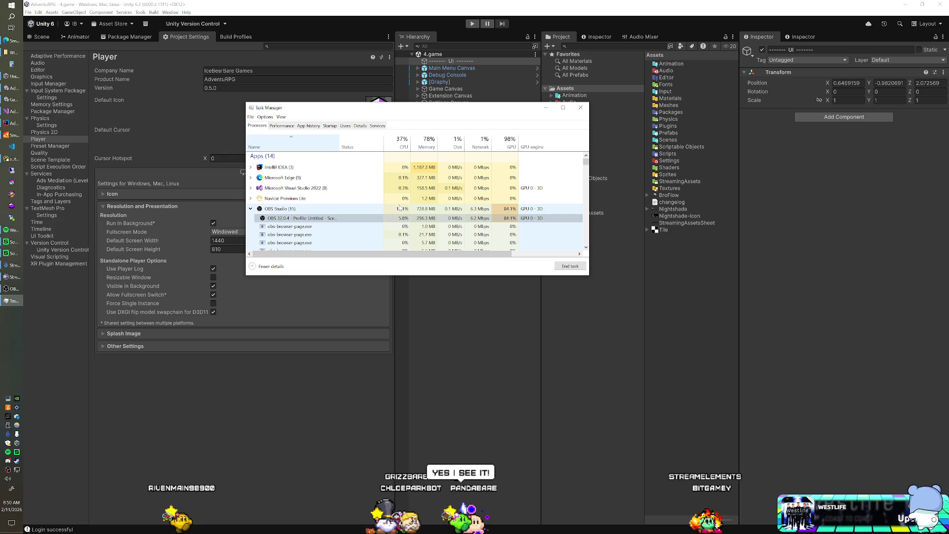
scroll(418, 211, down, 1)
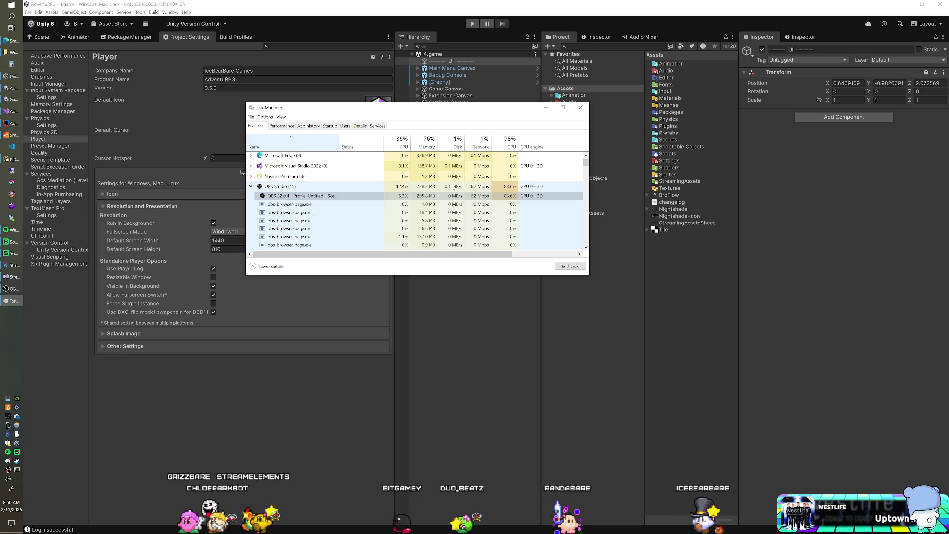
Step: Review the OBS browser-page processes, switch to OBS Studio, and make the Task Manager window taller
scroll(450, 198, down, 3)
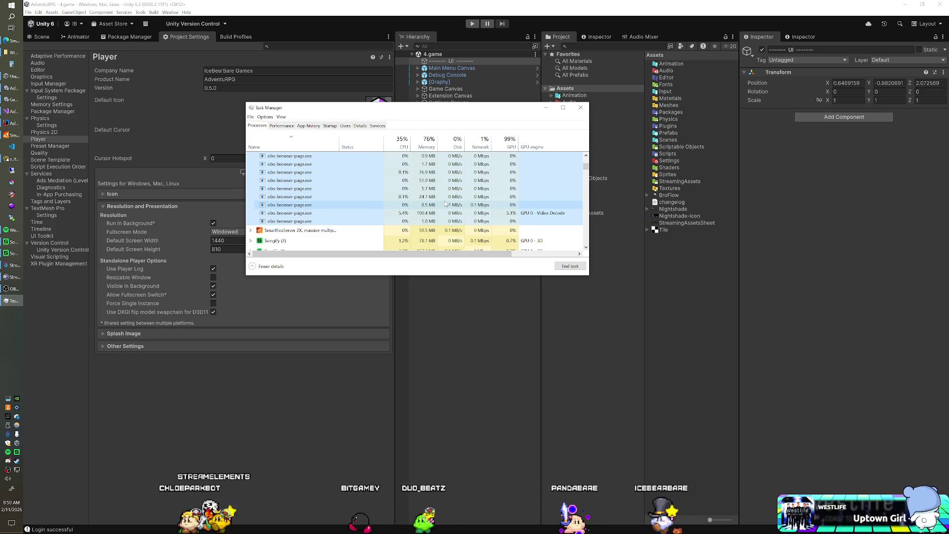
scroll(445, 202, up, 3)
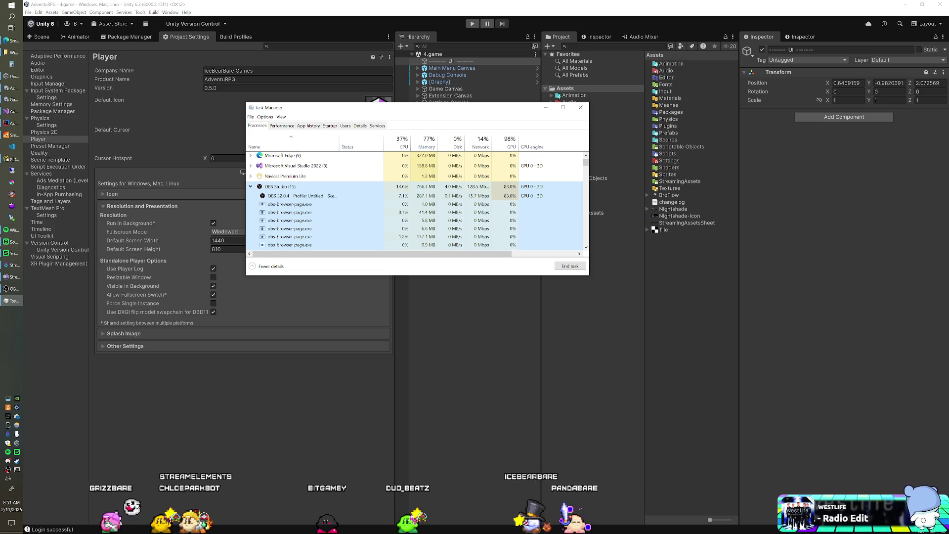
key(alt+Tab)
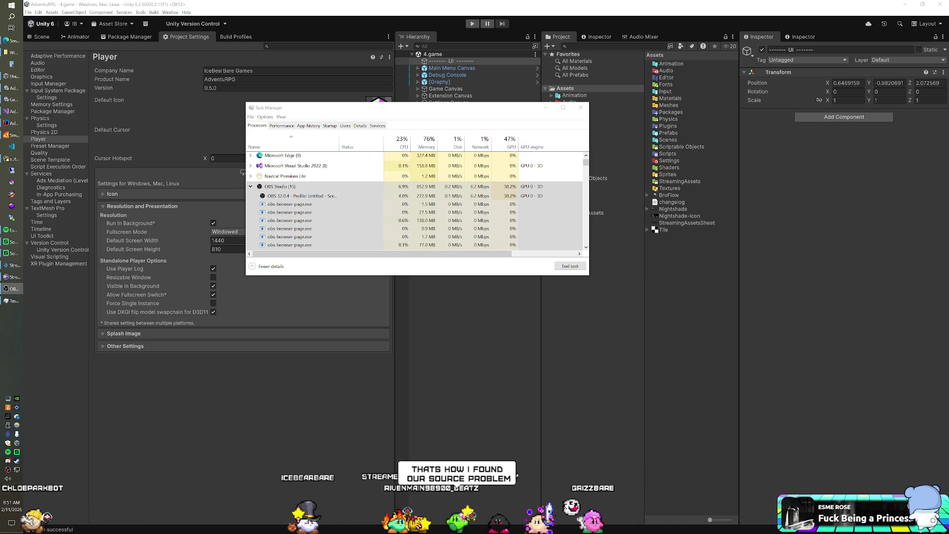
mouse_move(407, 275)
mouse_down()
mouse_move(414, 372)
mouse_move(415, 356)
mouse_up()
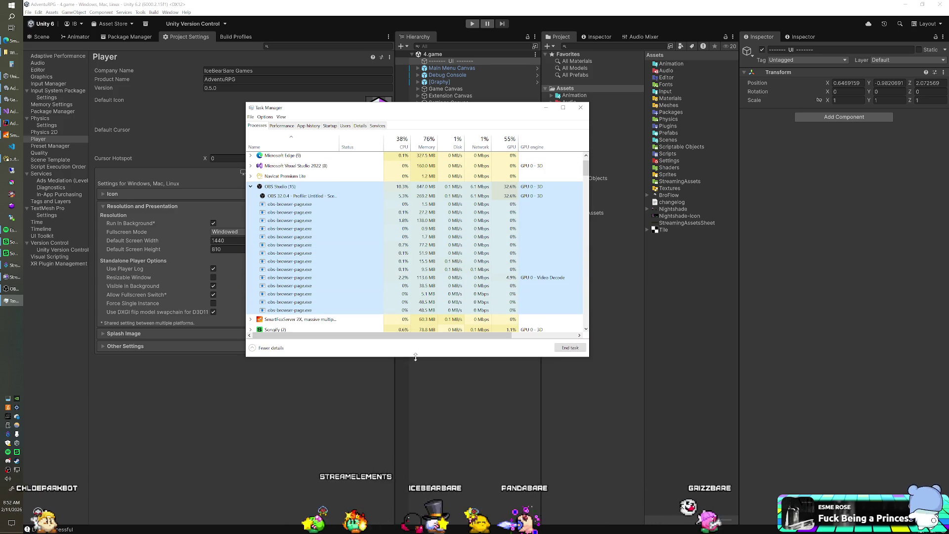
Step: Start the AdventuRPG game in Unity's Play mode and bring Task Manager back to the front
click(6, 288)
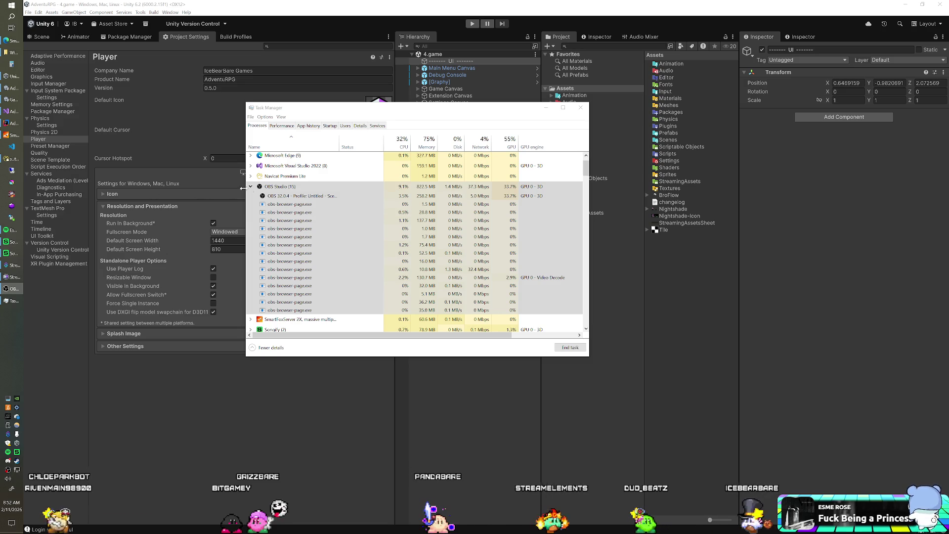
click(472, 24)
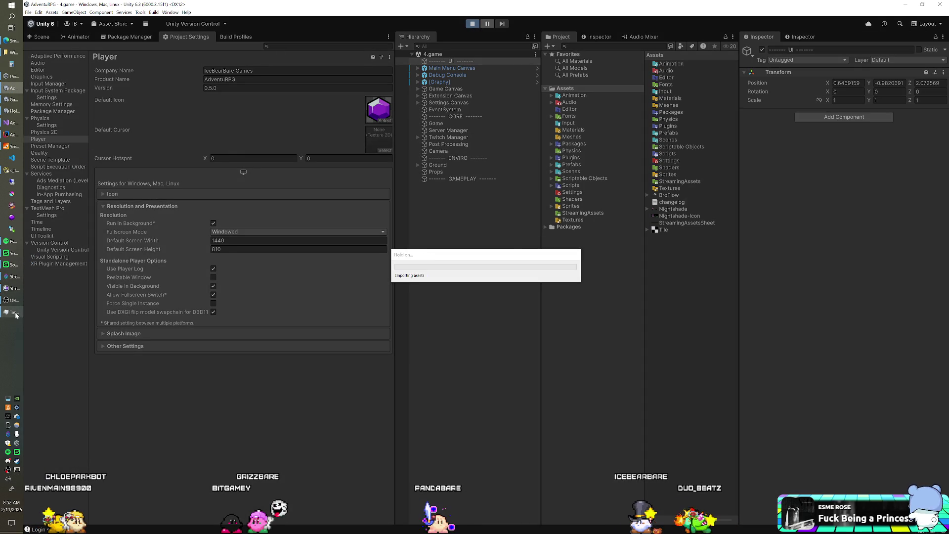
click(12, 313)
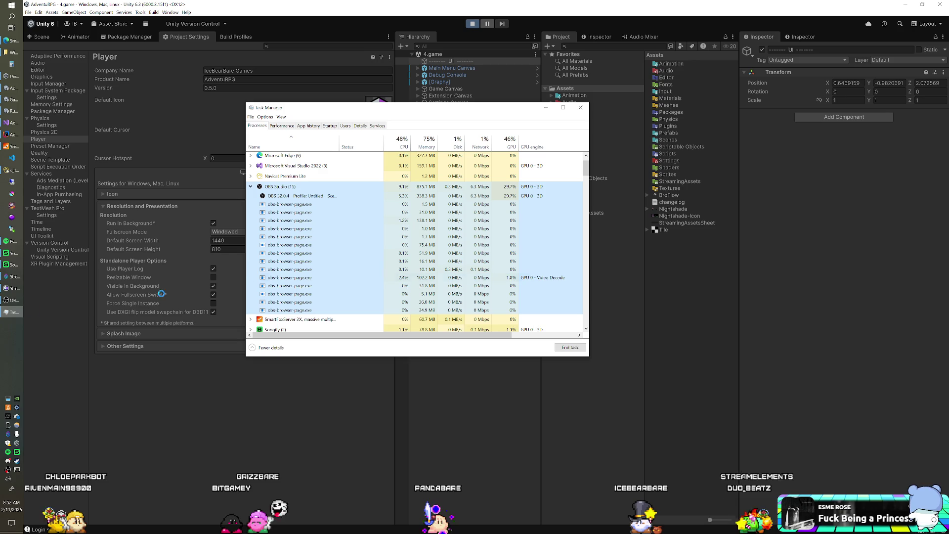